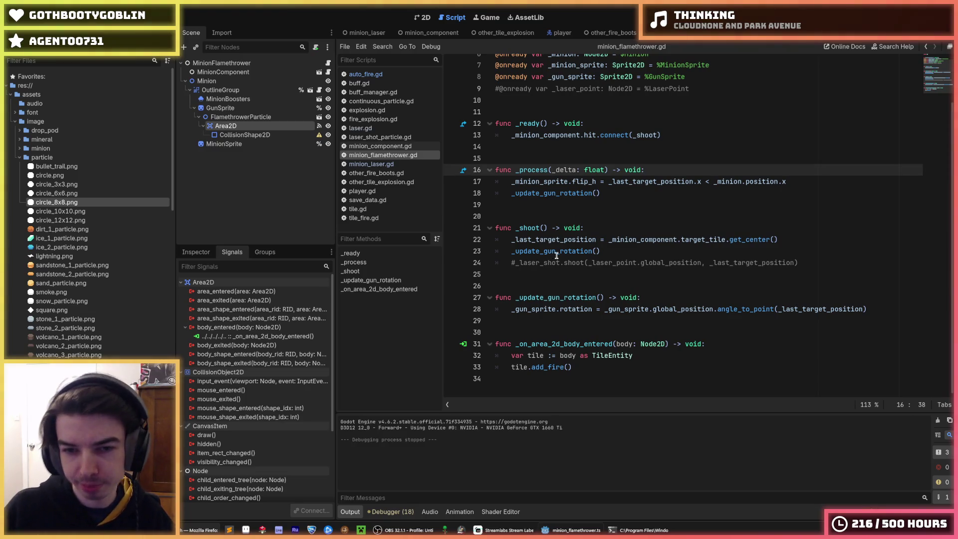
Save the MinionFlamethrower scene and inspect the Minion node's properties.
click(610, 251)
key(ctrl+s)
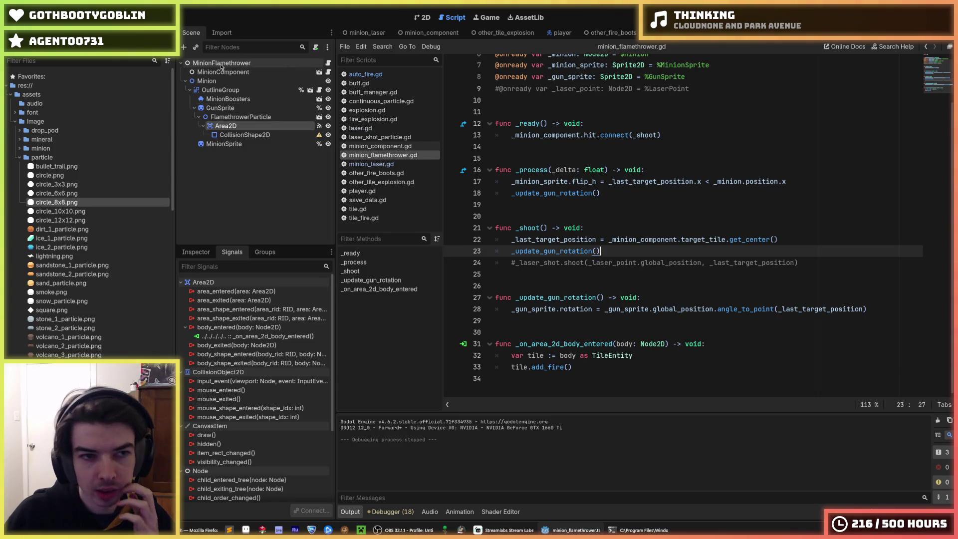
click(225, 81)
click(196, 252)
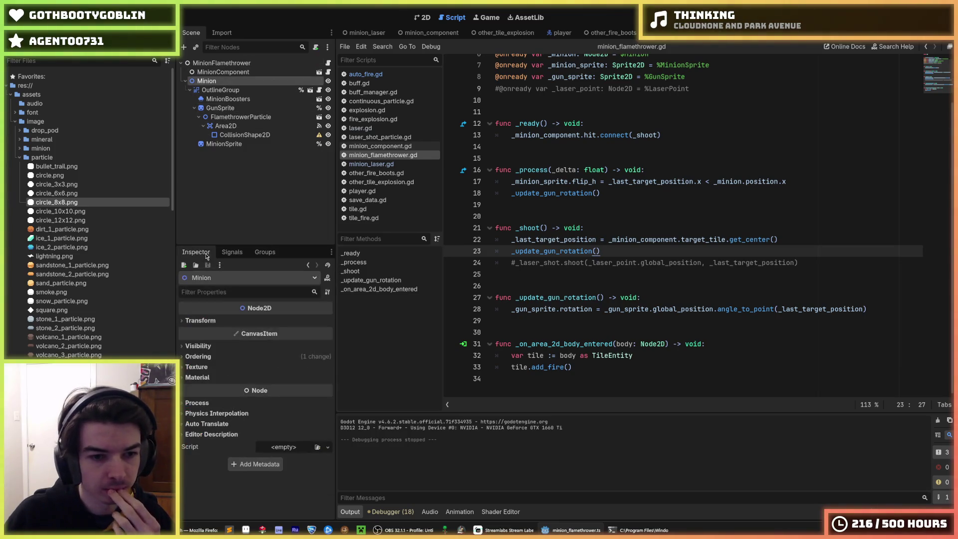
Check MinionComponent in the Inspector, then show the flamethrower scene in the 2D view.
click(237, 71)
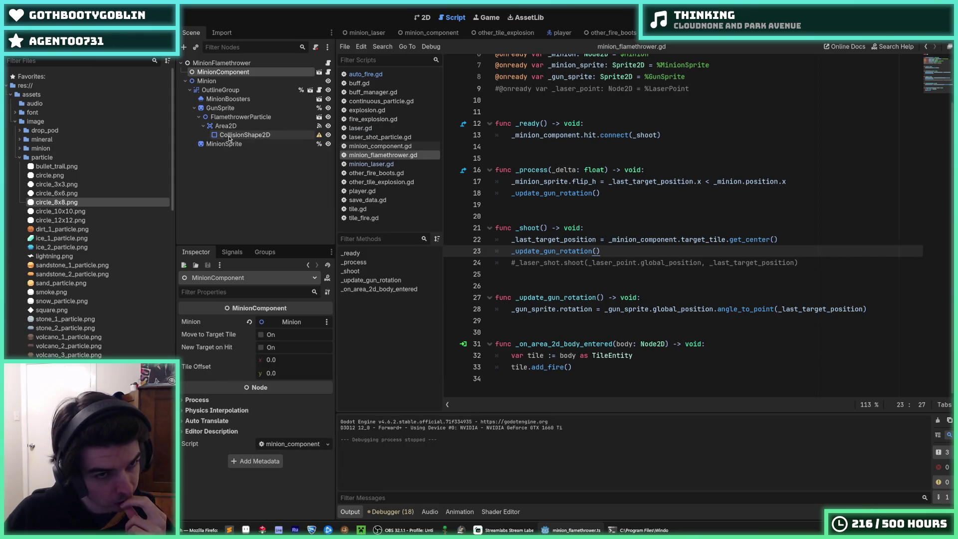
click(222, 82)
click(423, 18)
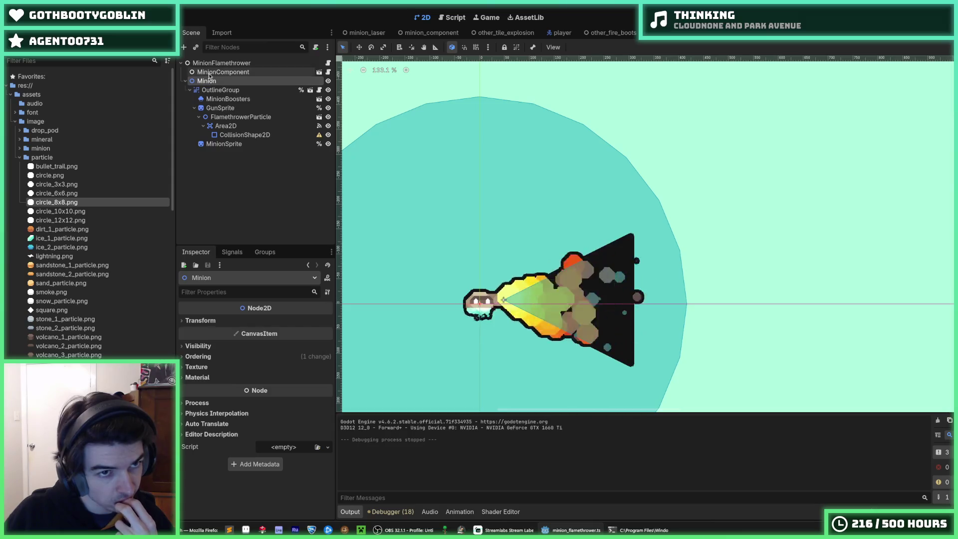
Open the minion_component scene and inspect its targetable area collision shape and root node.
click(307, 69)
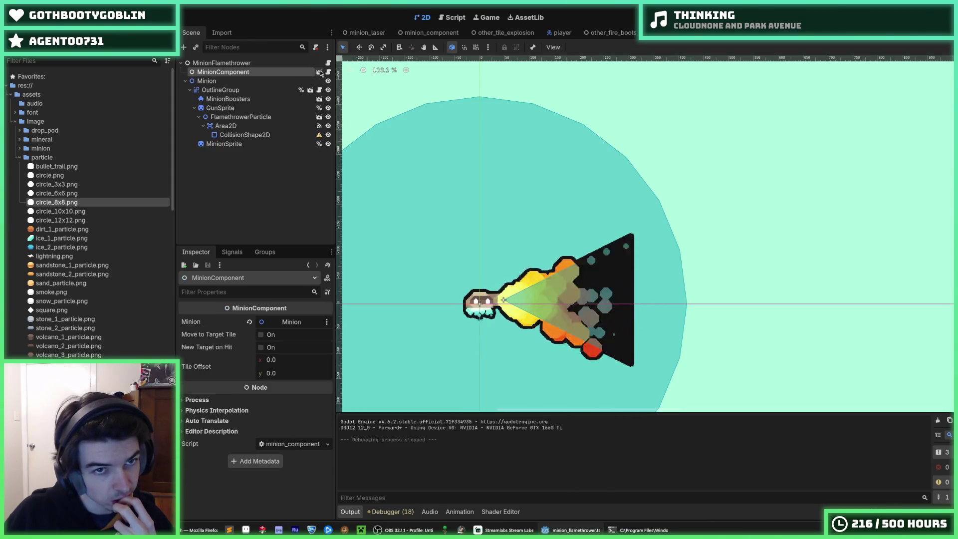
click(319, 73)
click(288, 80)
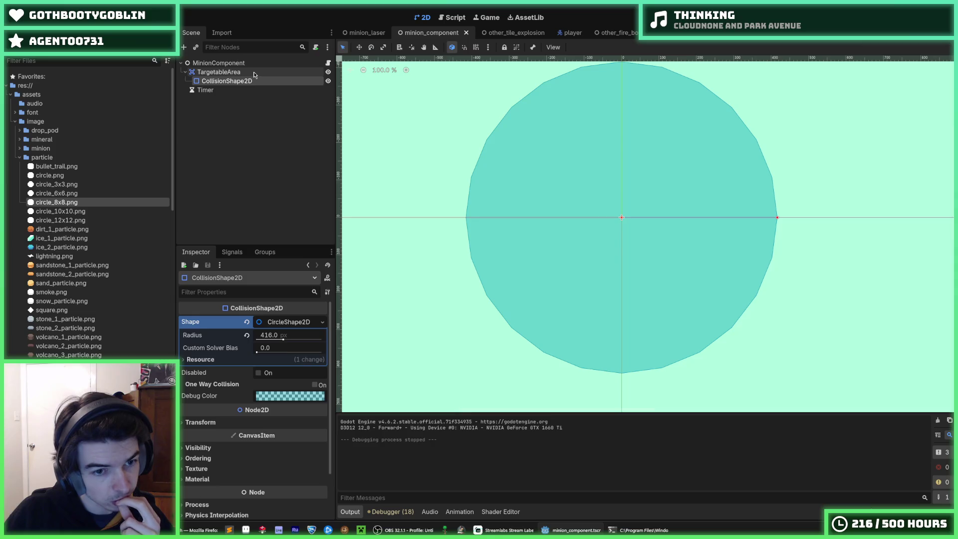
click(254, 73)
click(275, 63)
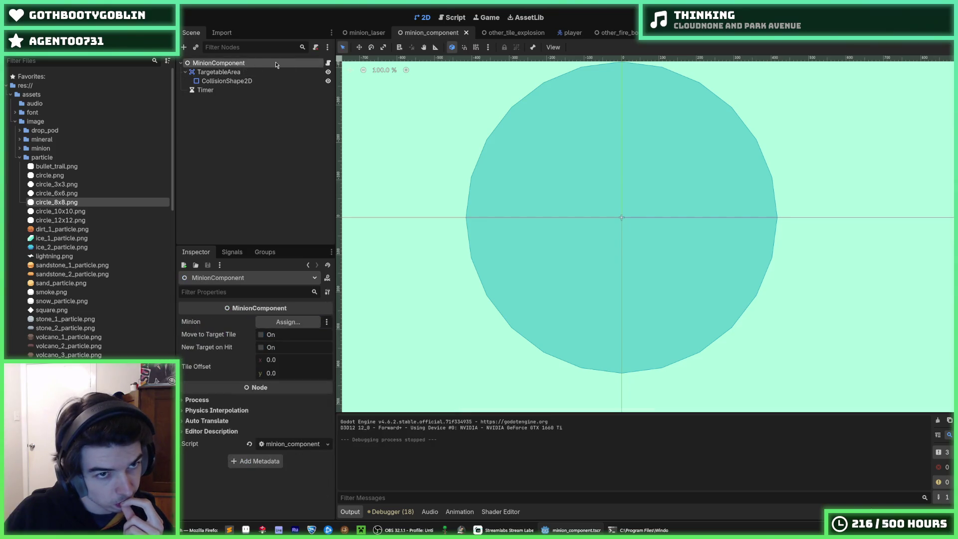
Look over minion_component.gd, then return to minion_flamethrower.gd.
click(328, 64)
scroll(620, 204, up, 15)
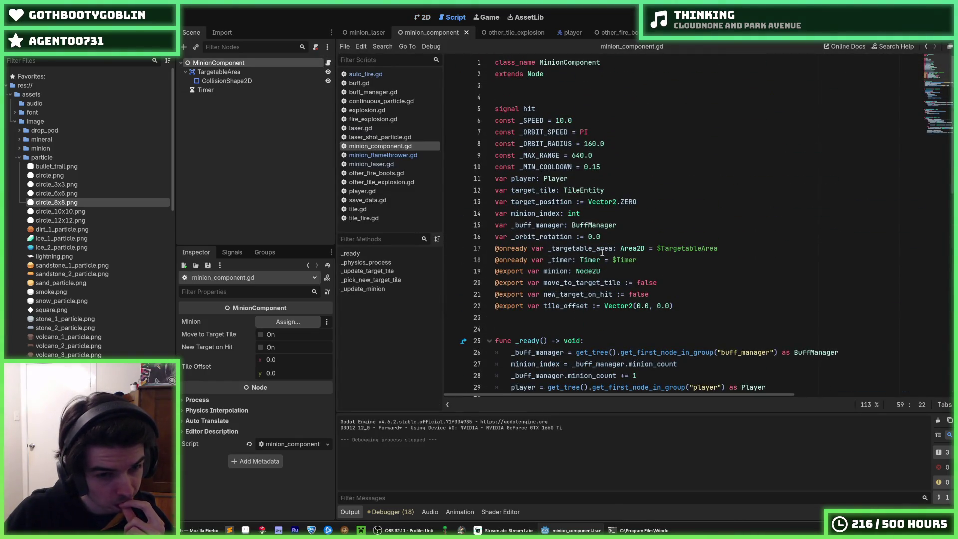
click(607, 238)
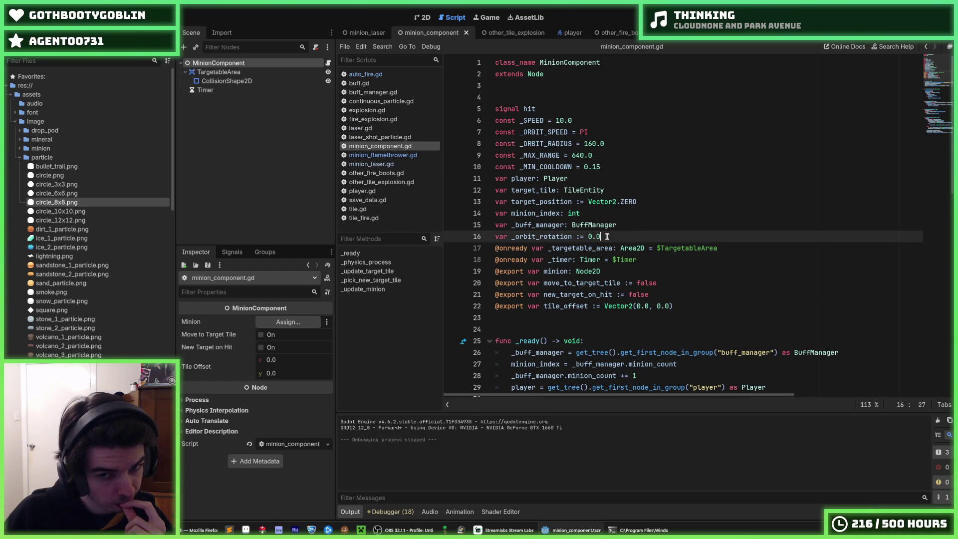
click(388, 155)
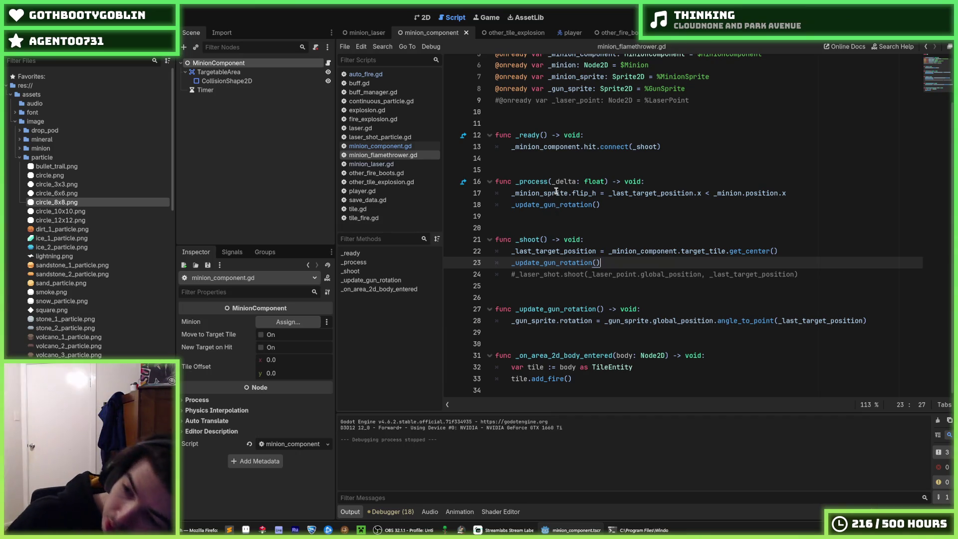
mouse_move(565, 191)
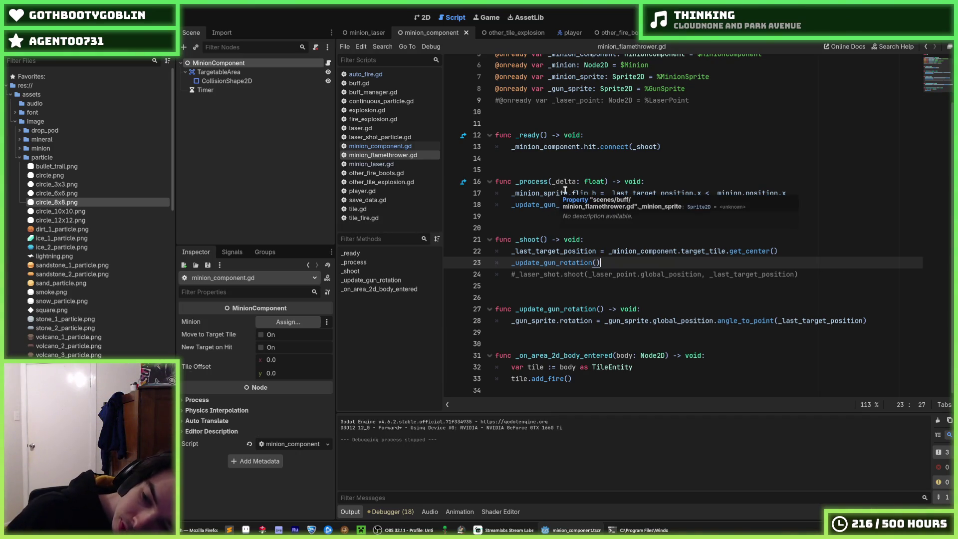
click(232, 92)
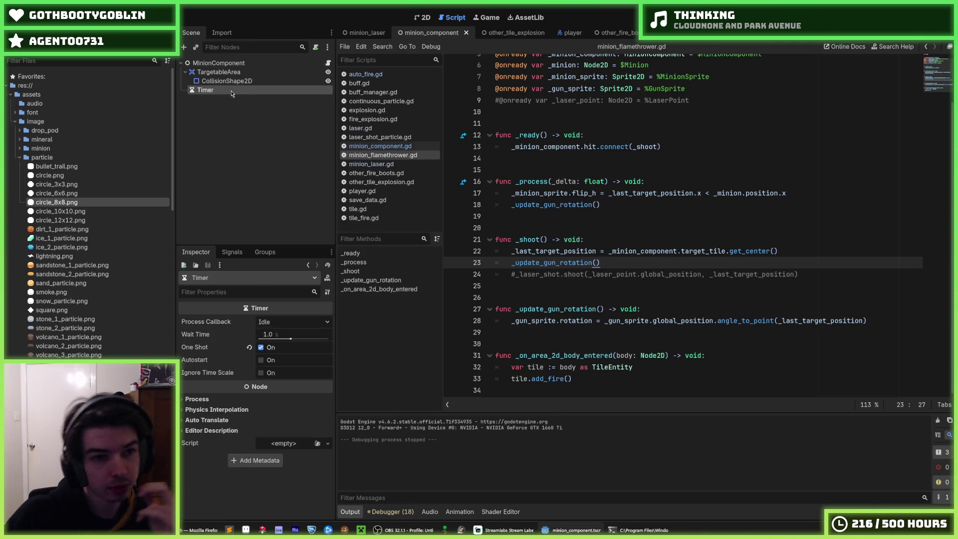
click(640, 368)
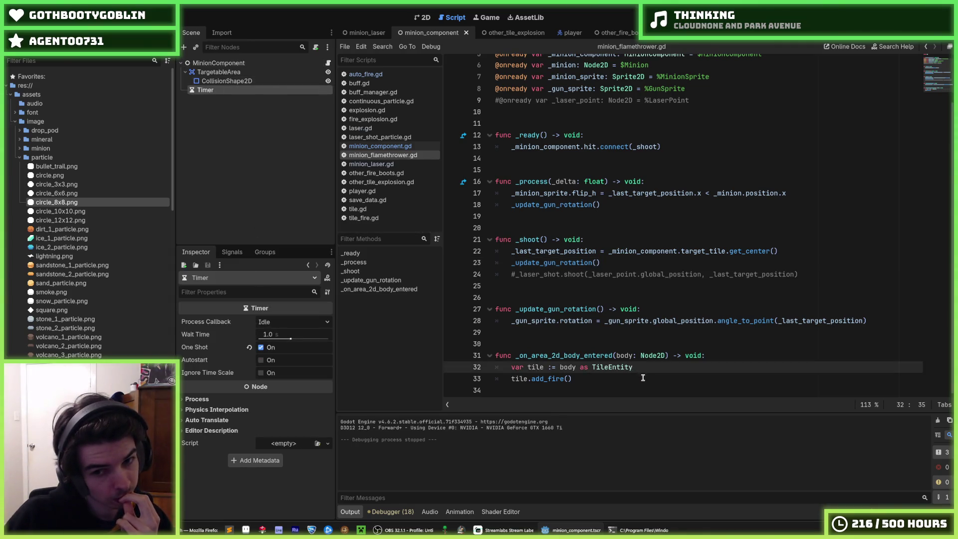
click(643, 378)
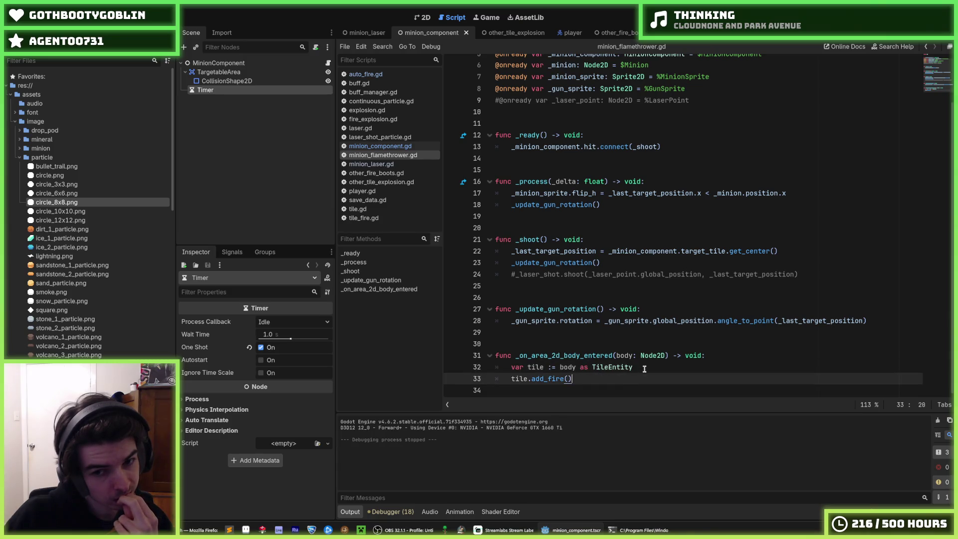
click(644, 368)
click(640, 375)
click(641, 368)
click(642, 377)
click(643, 368)
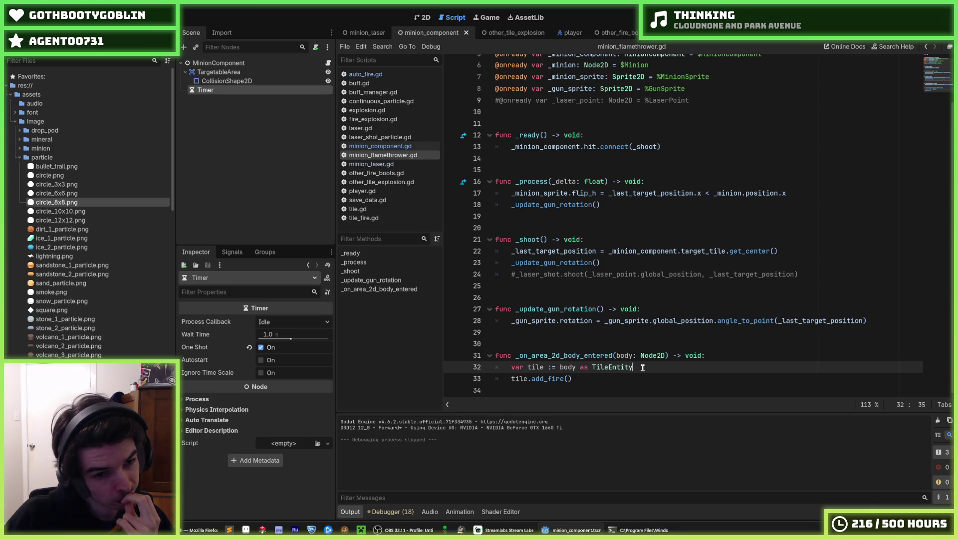
click(642, 378)
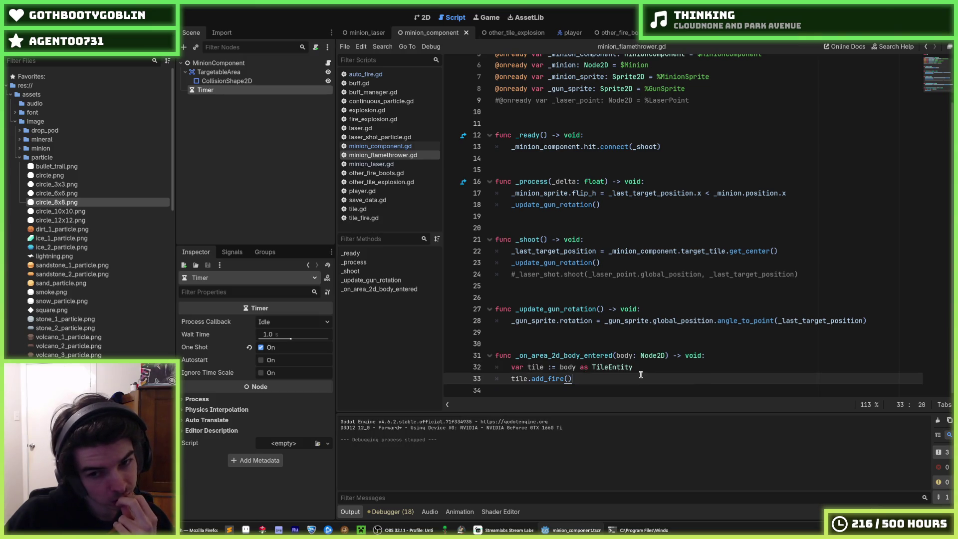
click(643, 367)
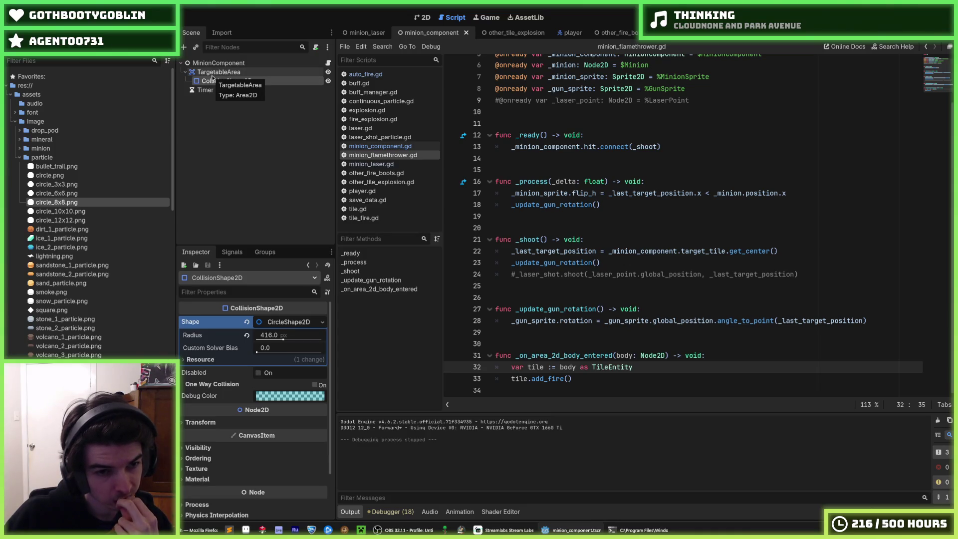
click(215, 71)
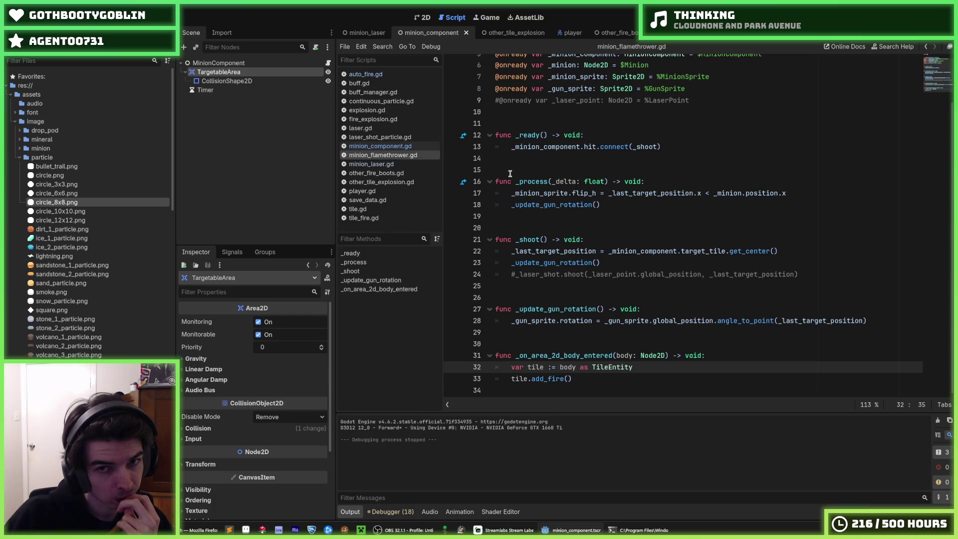
scroll(541, 191, up, 2)
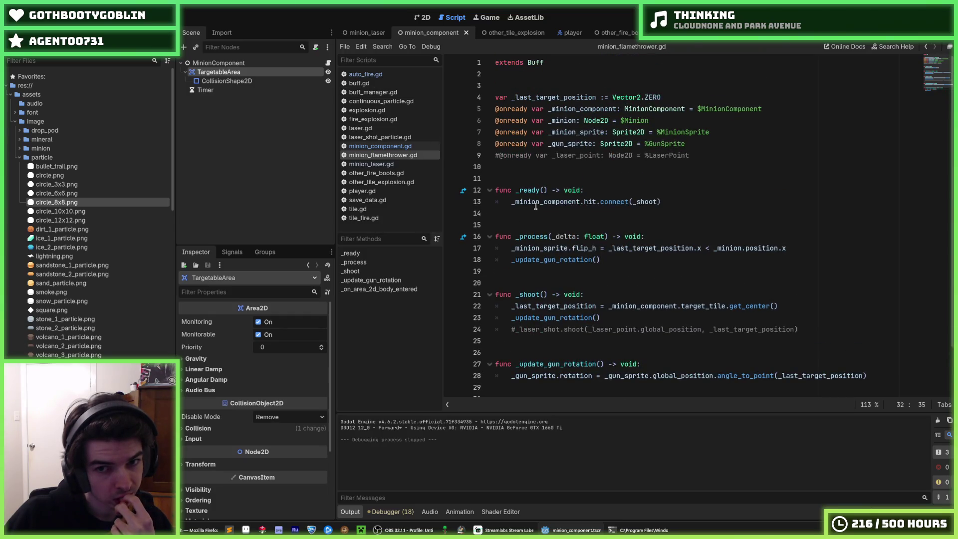
Review line 13, where _minion_component's hit signal is connected to _shoot.
double_click(537, 202)
right_click(538, 204)
click(553, 255)
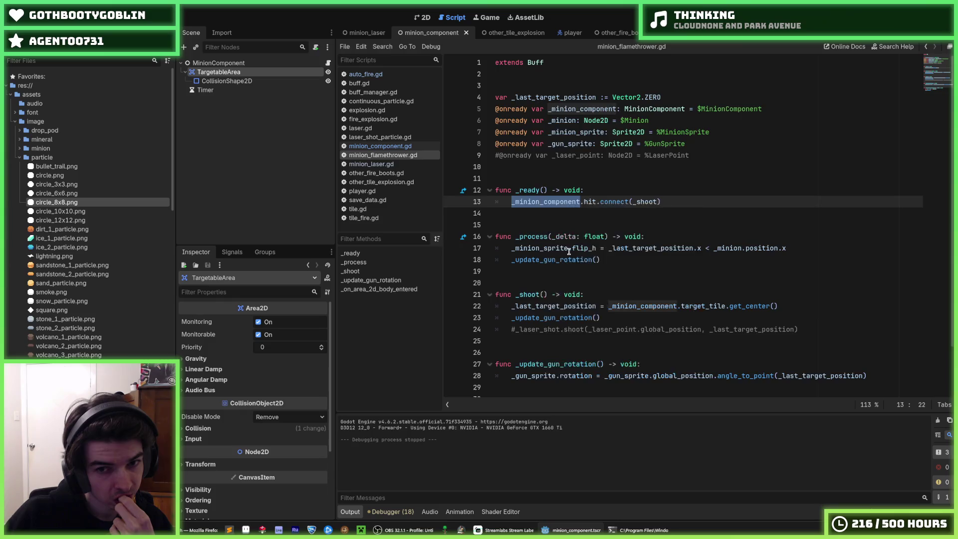
scroll(574, 240, down, 2)
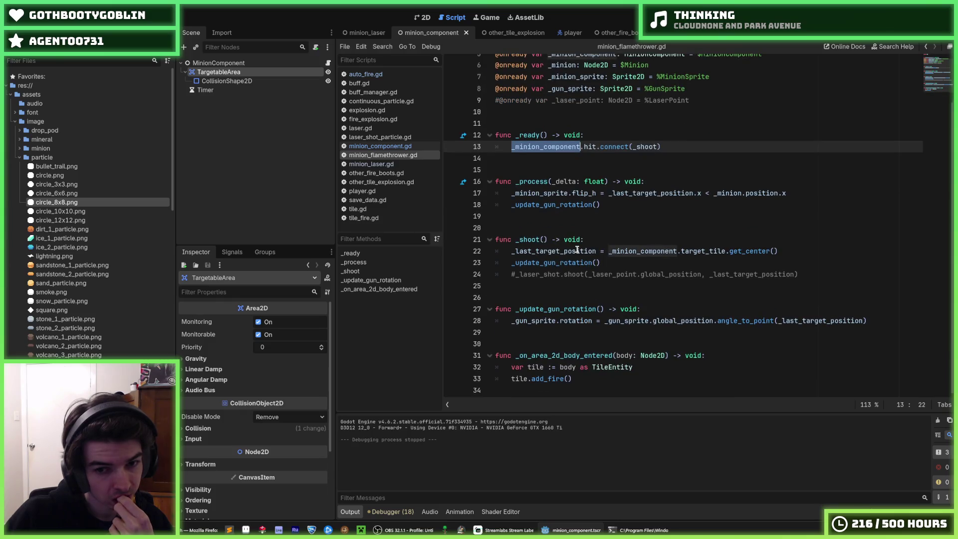
double_click(639, 147)
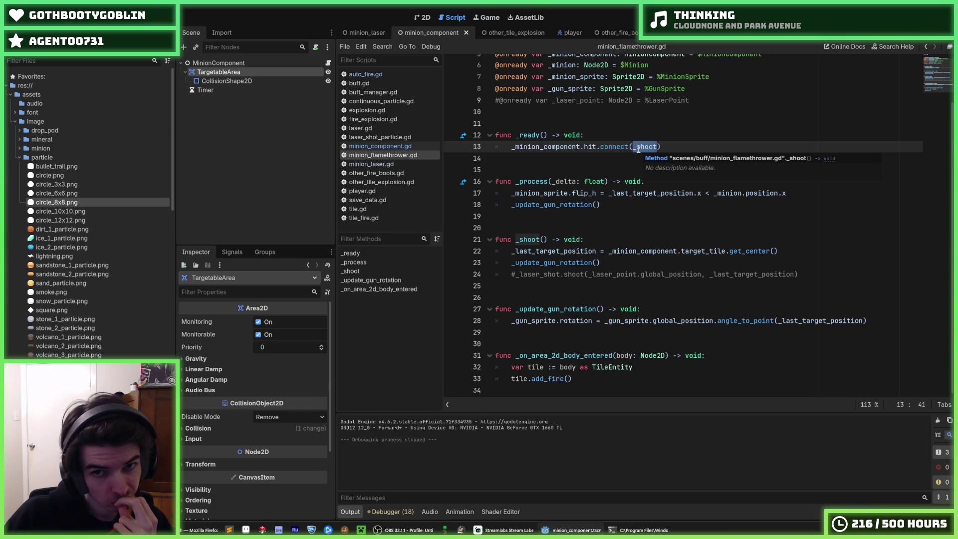
double_click(590, 147)
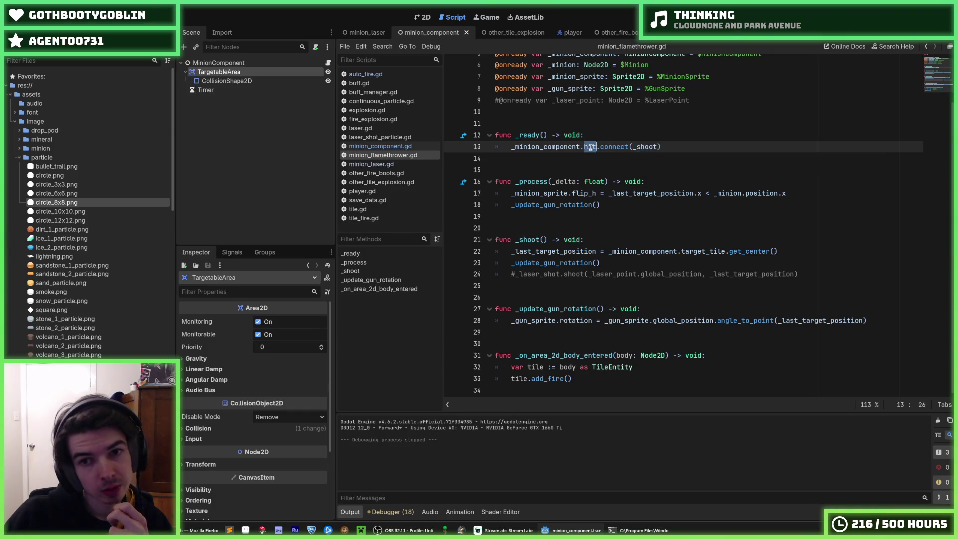
mouse_move(590, 147)
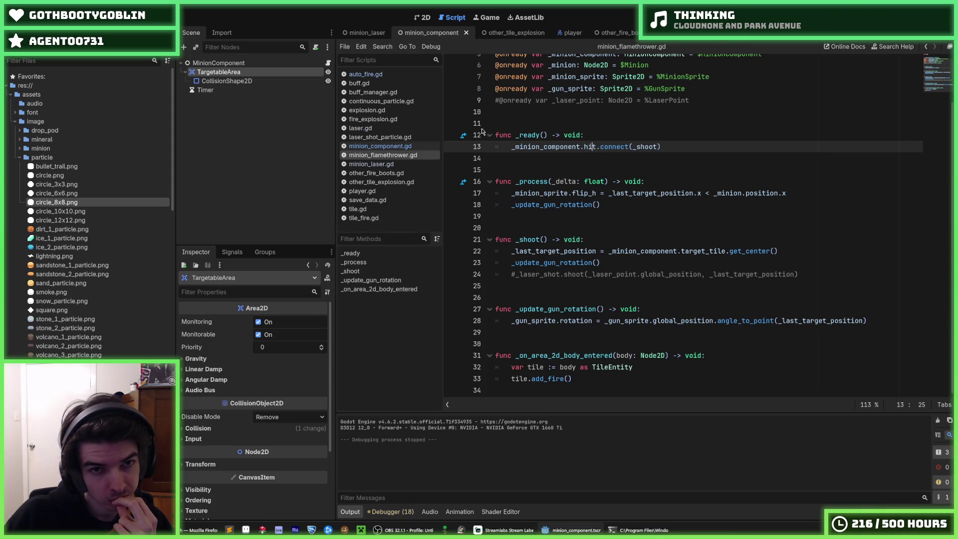
In minion_component.gd, examine the hit signal declaration and its emission on lines 36–37.
click(328, 63)
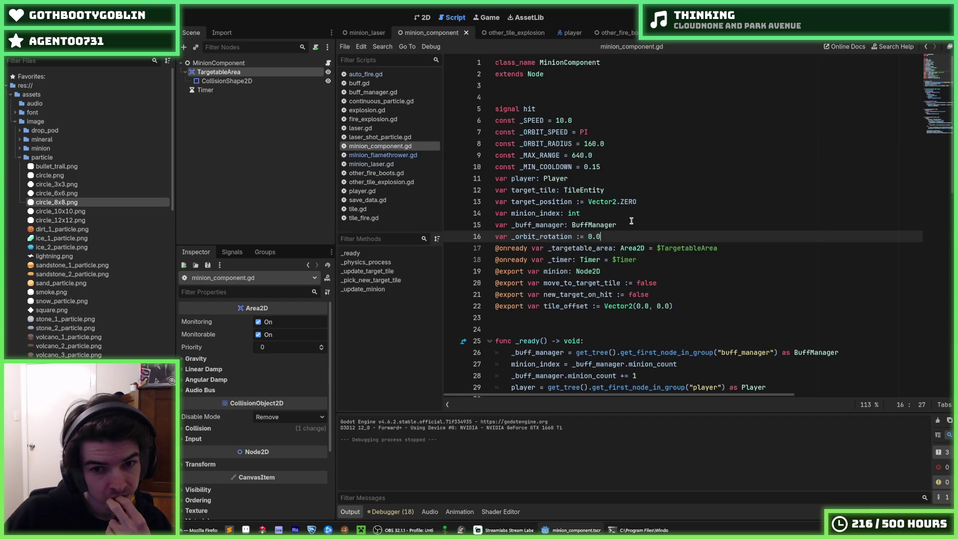
scroll(607, 221, down, 14)
scroll(607, 221, up, 14)
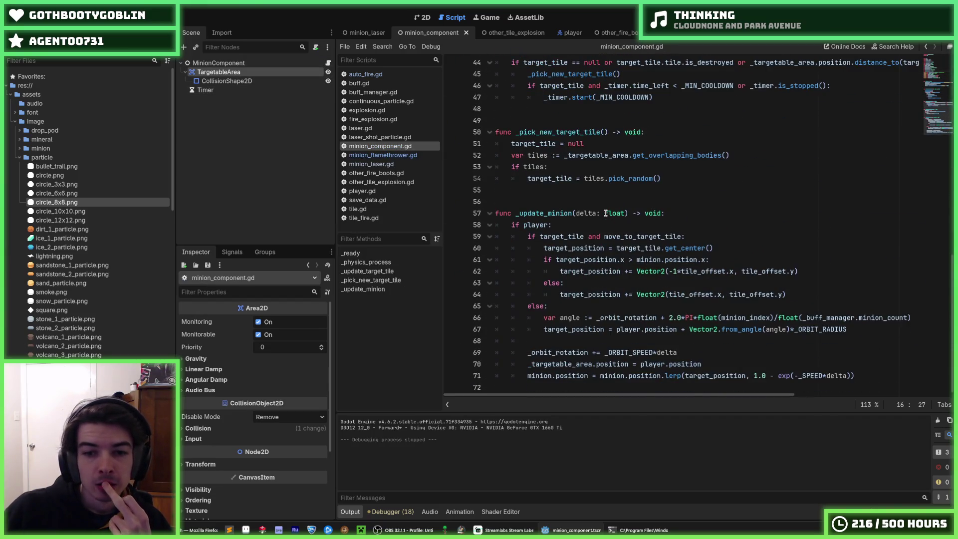
click(528, 109)
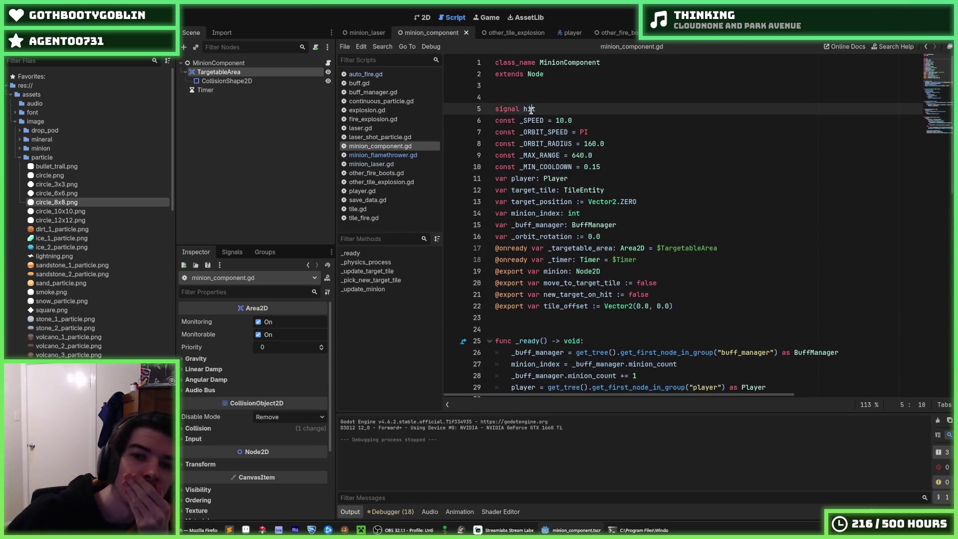
scroll(573, 214, down, 11)
scroll(572, 215, up, 1)
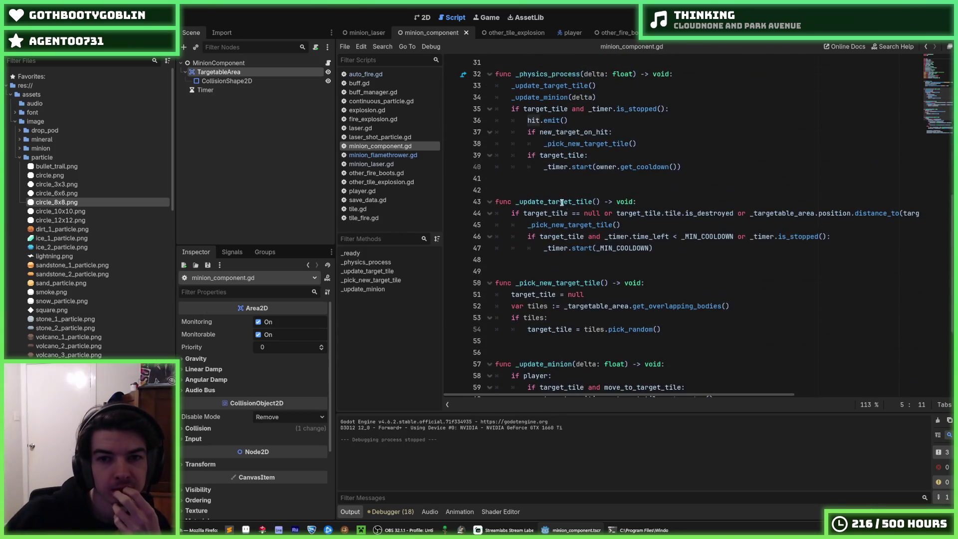
click(528, 120)
drag(528, 120, 612, 131)
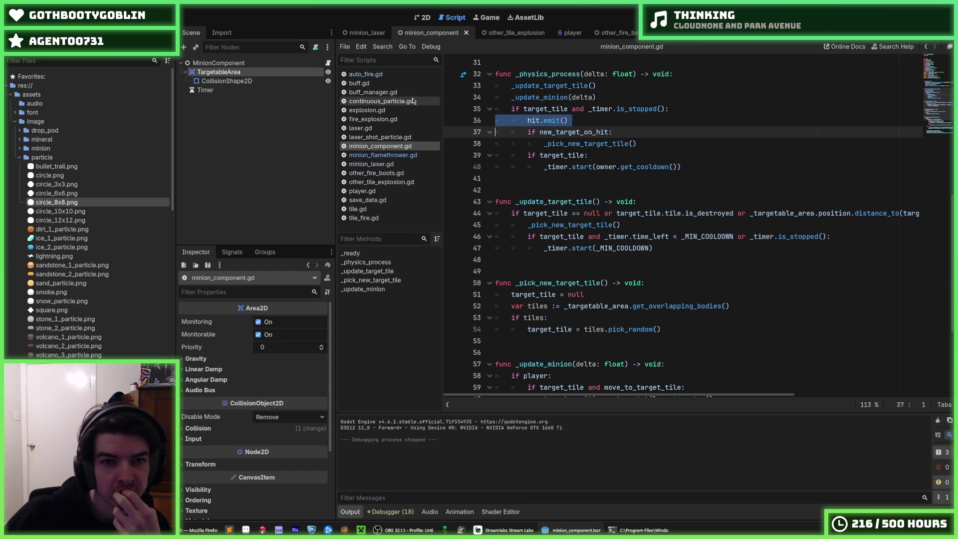
Glance at auto_fire.gd, return to minion_flamethrower.gd, and select the whole _shoot function (lines 21–23).
click(367, 75)
scroll(612, 189, down, 1)
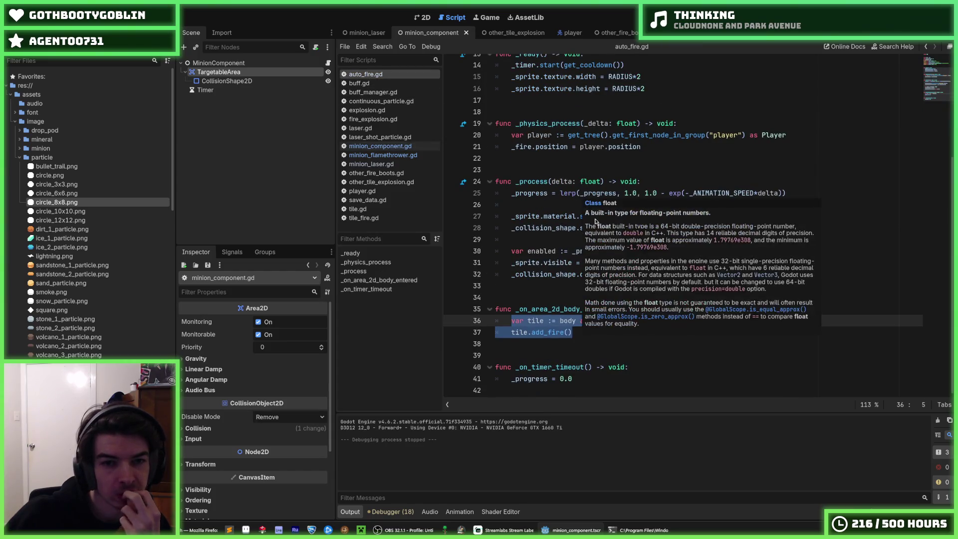
click(612, 186)
click(379, 146)
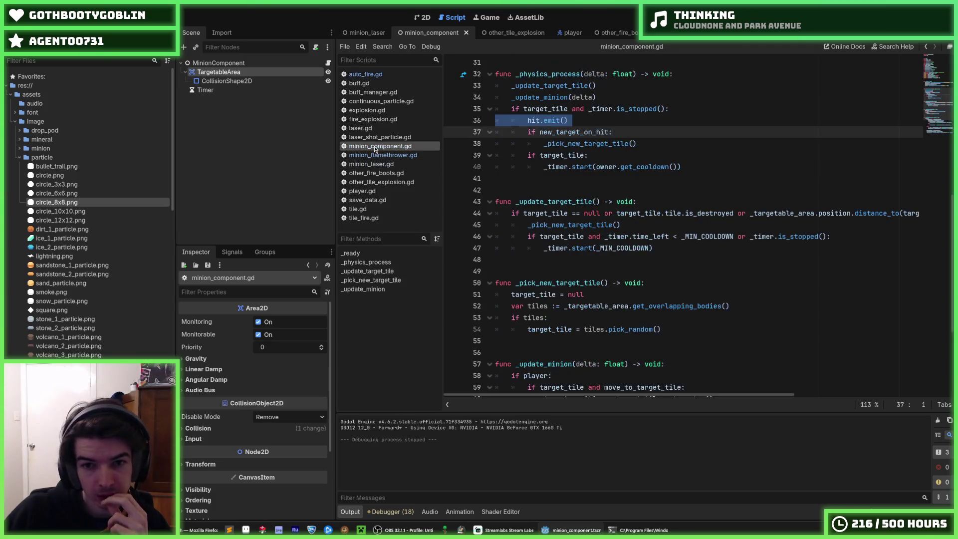
click(383, 155)
scroll(529, 234, down, 1)
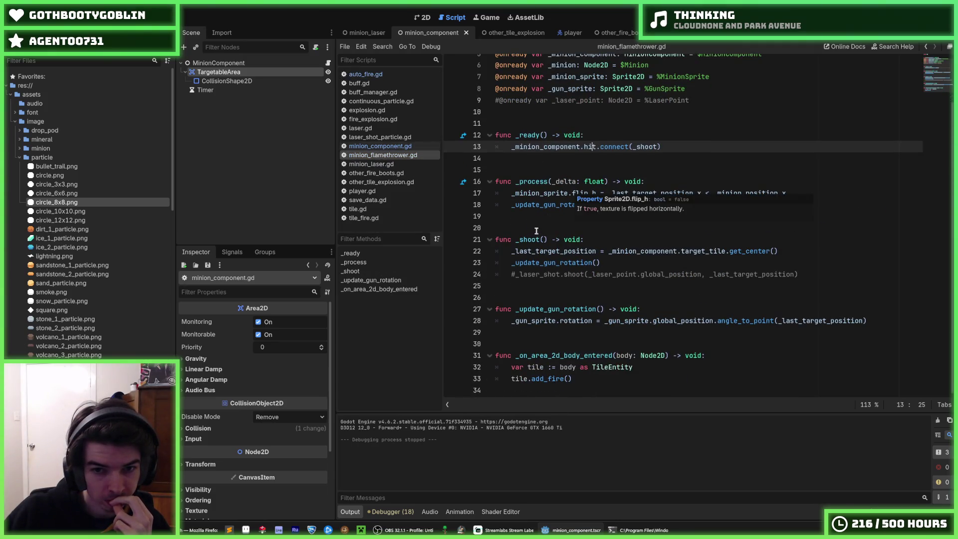
double_click(530, 240)
click(682, 263)
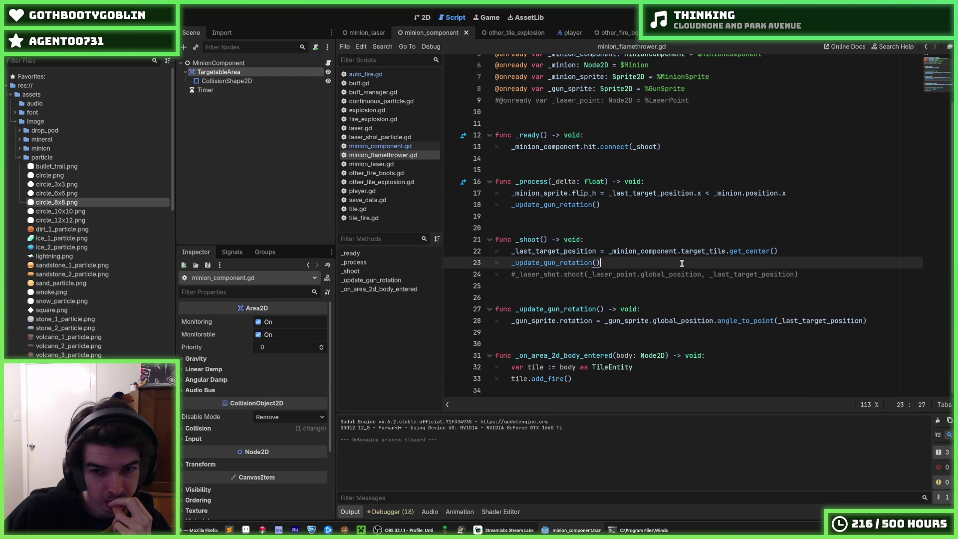
drag(682, 263, 471, 241)
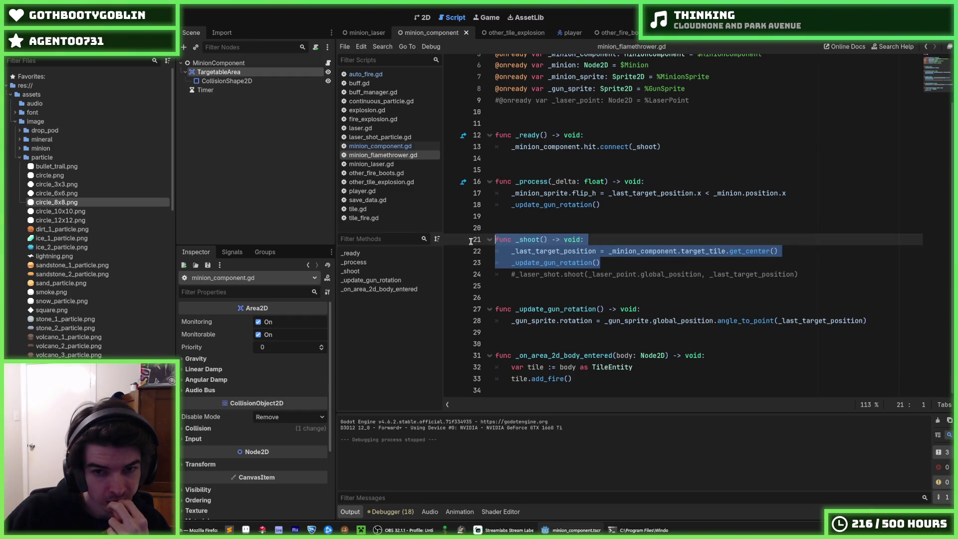
Replace _last_target_position on line 28 with the target tile's get_center() call.
click(507, 240)
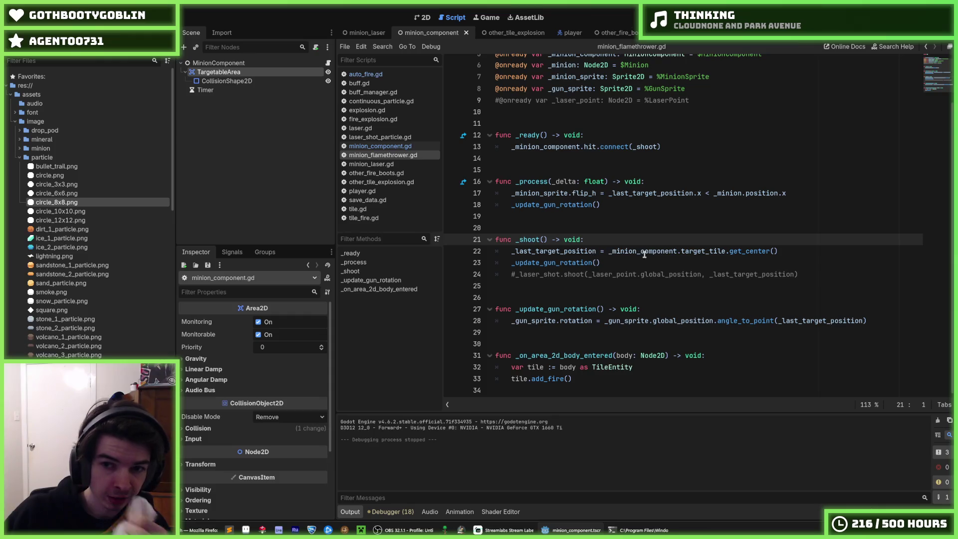
drag(780, 251, 609, 251)
key(ctrl+c)
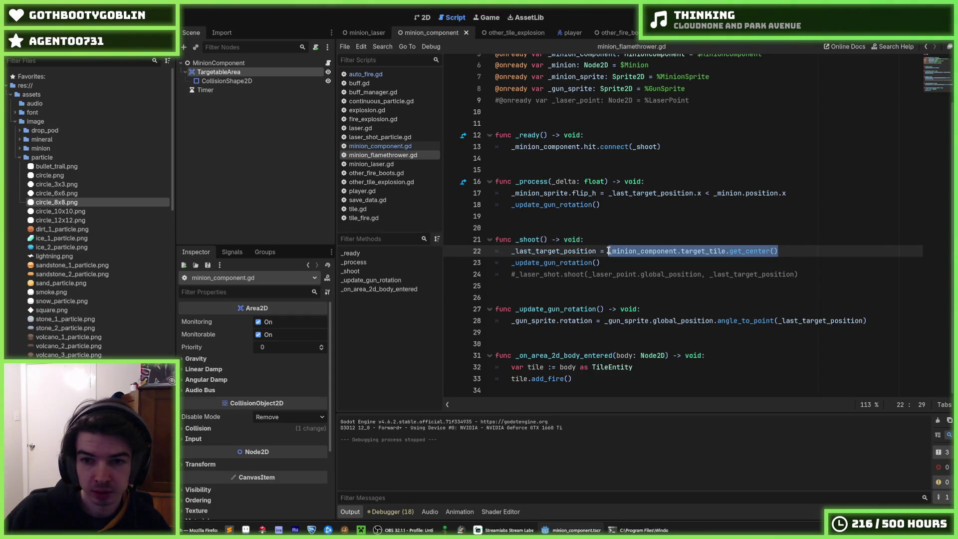
click(840, 321)
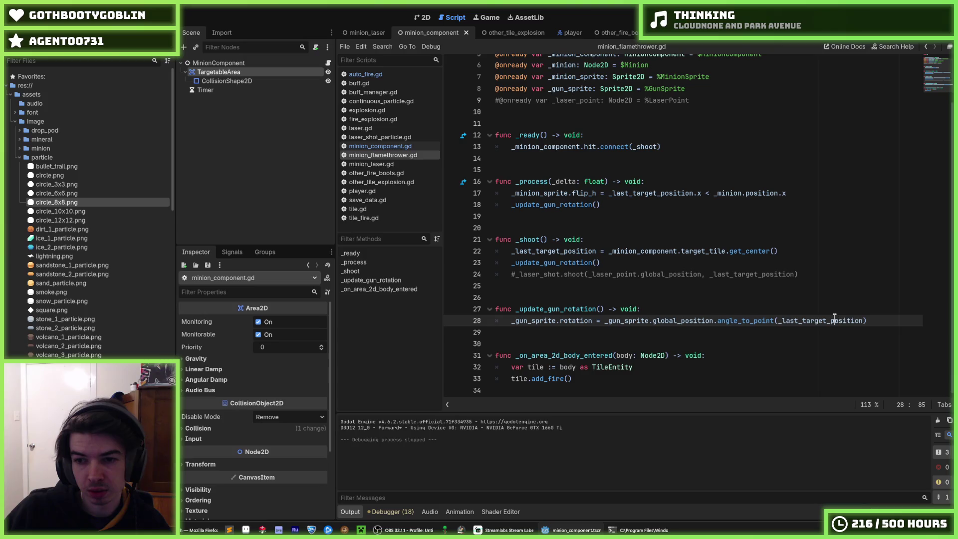
double_click(835, 320)
key(ctrl+v)
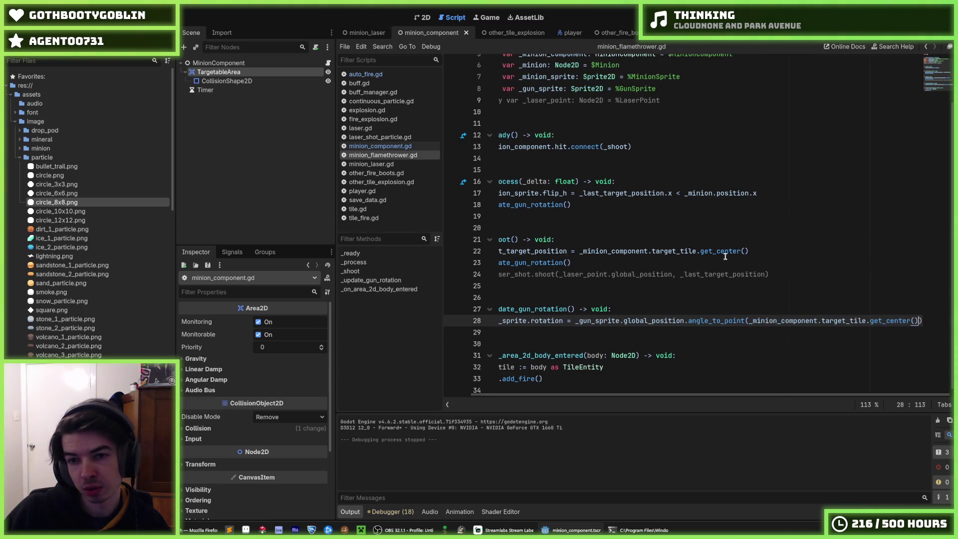
Delete the _ready function.
mouse_move(691, 258)
mouse_down()
mouse_move(419, 247)
mouse_move(404, 222)
mouse_up()
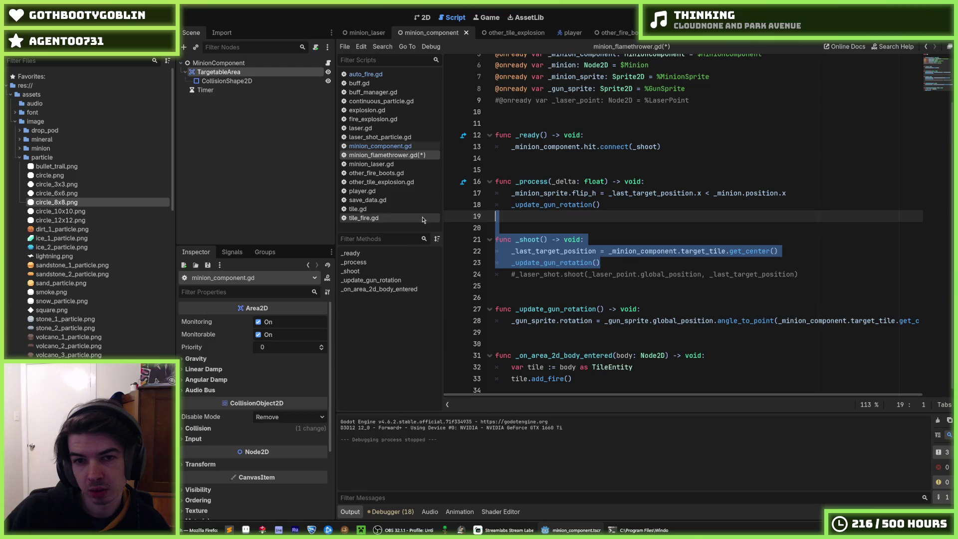
click(538, 156)
drag(539, 153, 488, 112)
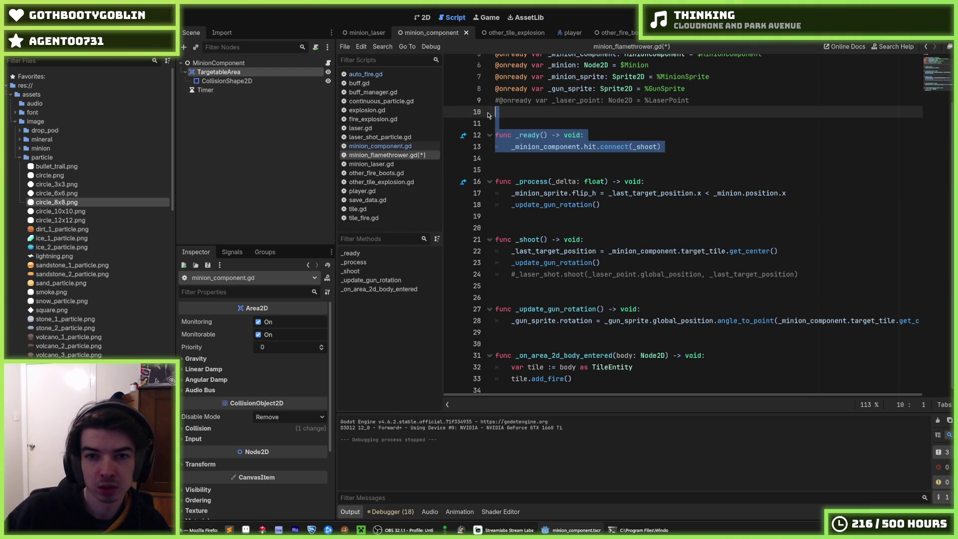
key(Delete)
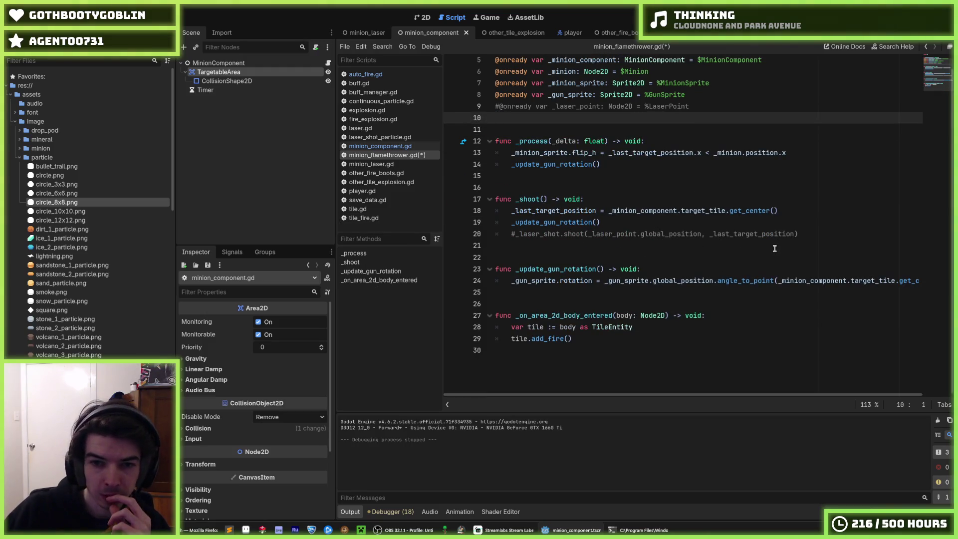
Wrap the gun rotation line in 'if _minion_component.target_tile:' and save the script.
click(775, 249)
drag(778, 283, 896, 282)
key(ctrl+c)
click(746, 266)
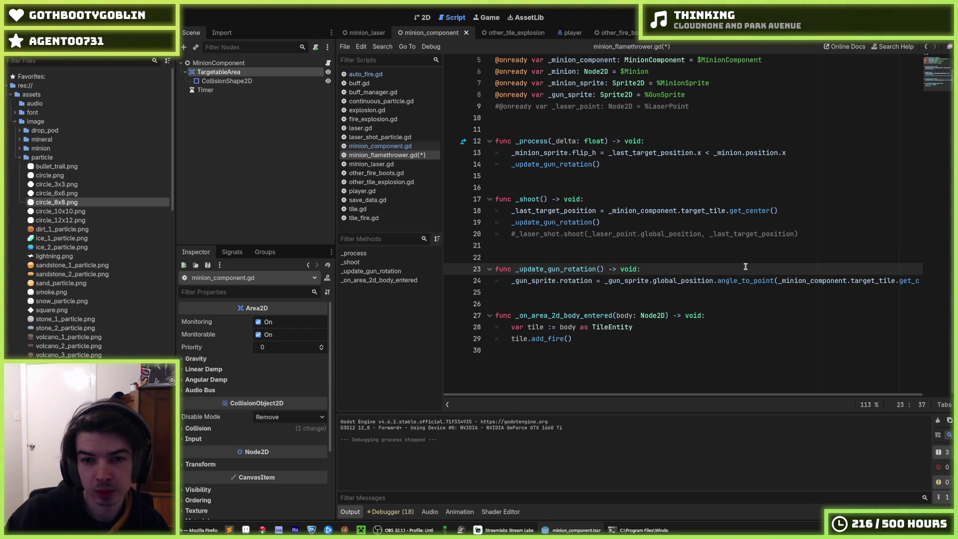
key(Return)
text(if)
key(ctrl+v)
text(:)
key(Down)
key(Home)
key(Tab)
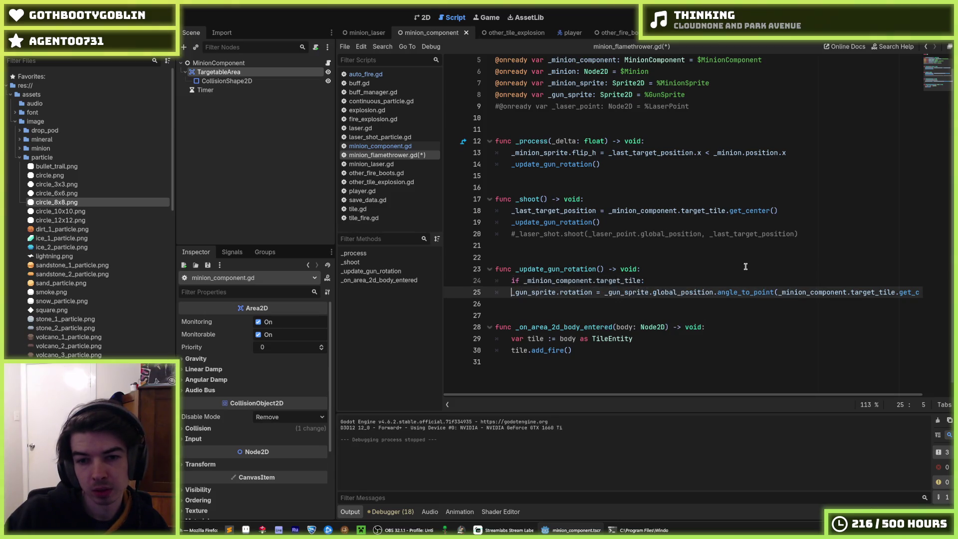
key(ctrl+s)
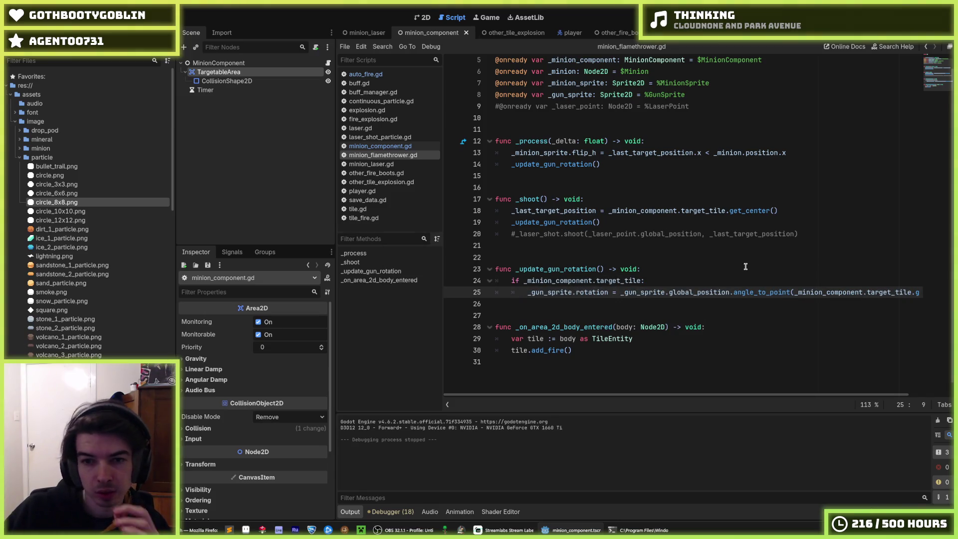
Delete the _shoot function, save, and run the game with F5.
drag(815, 235, 632, 179)
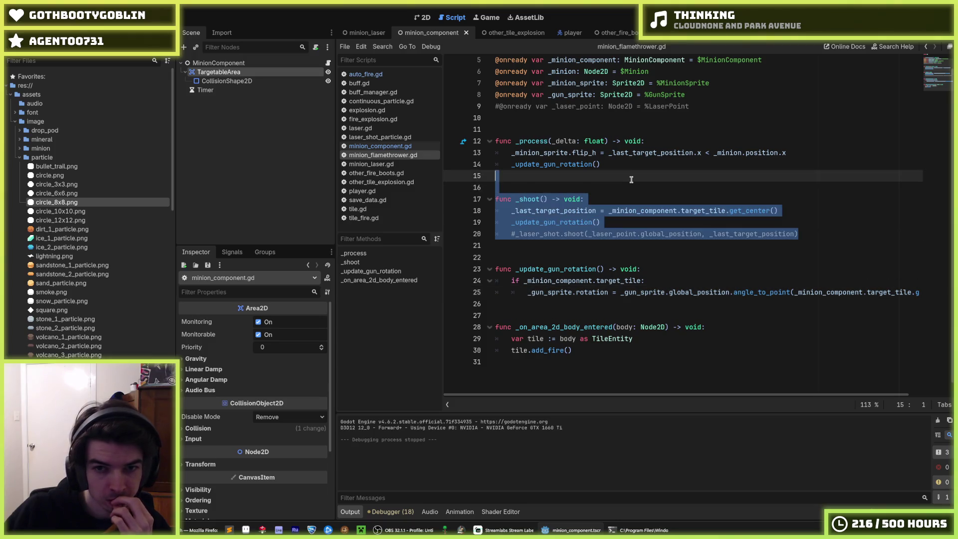
key(BackSpace)
key(BackSpace)
key(ctrl+s)
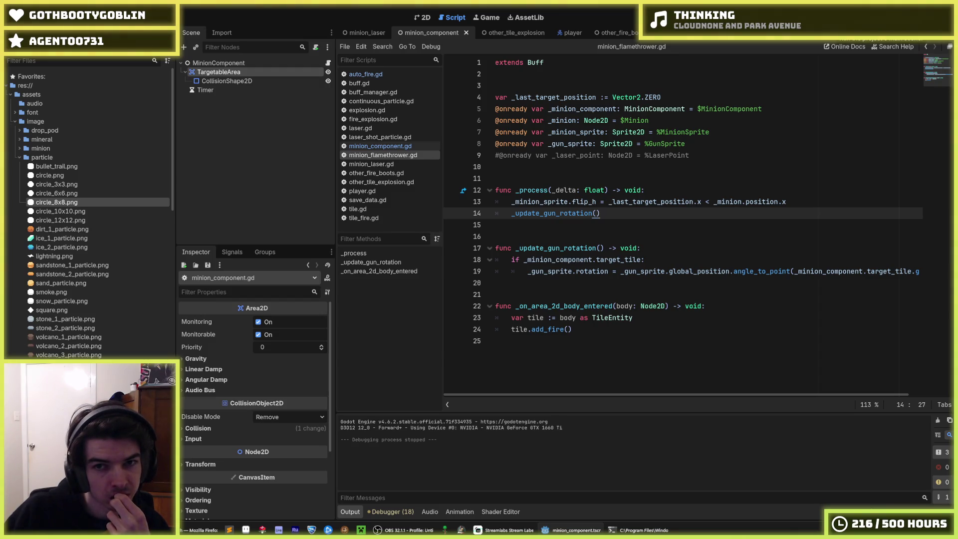
key(F5)
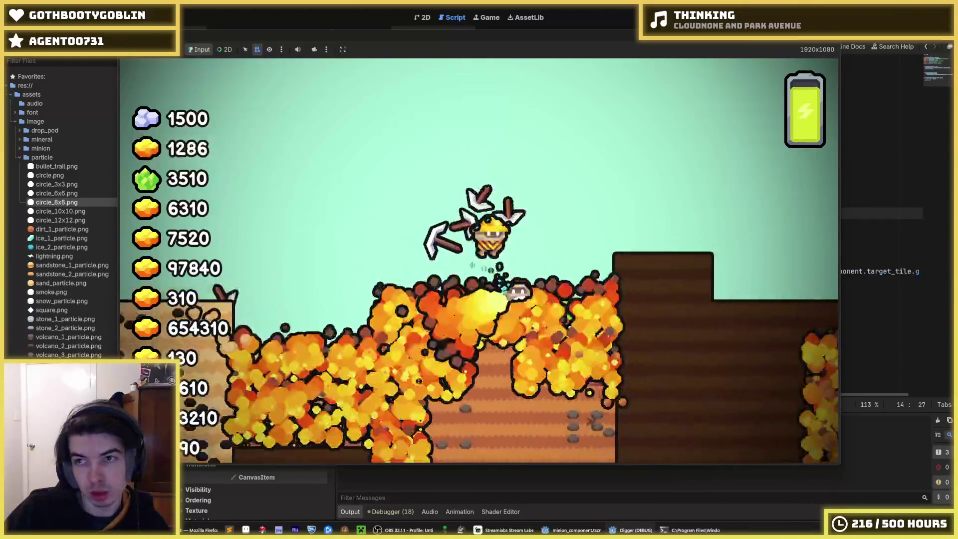
Close the running Digger (DEBUG) game window.
click(827, 43)
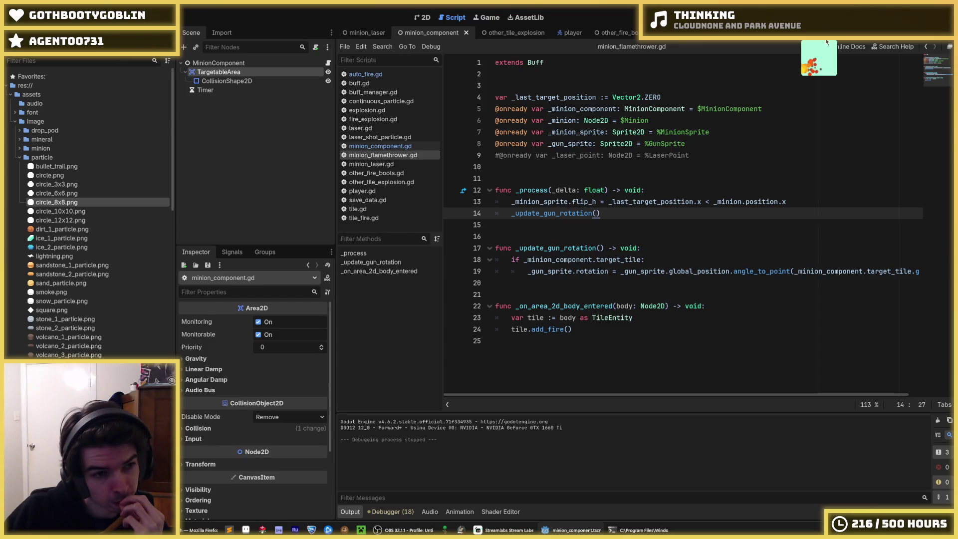
Delete the commented-out laser point line from minion_flamethrower.gd.
click(646, 318)
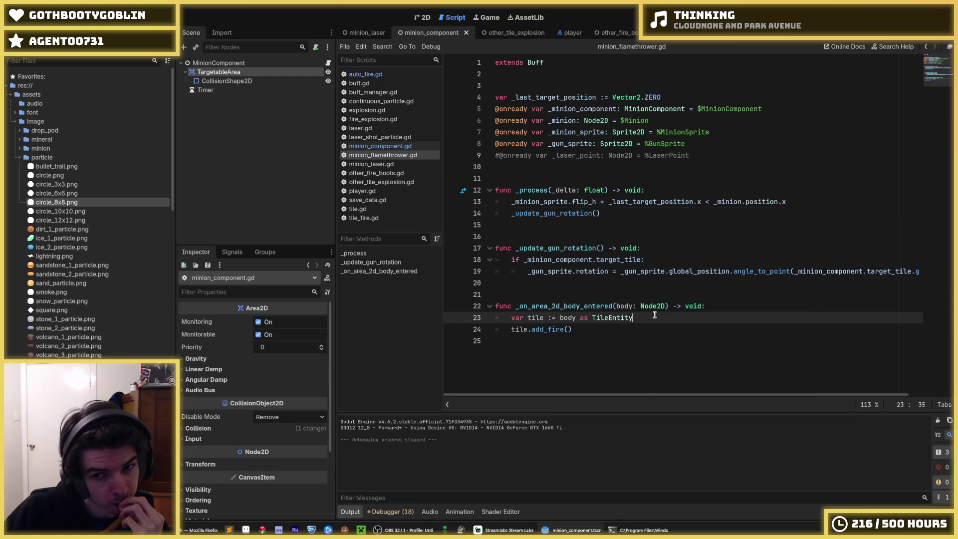
click(652, 259)
click(658, 251)
click(660, 256)
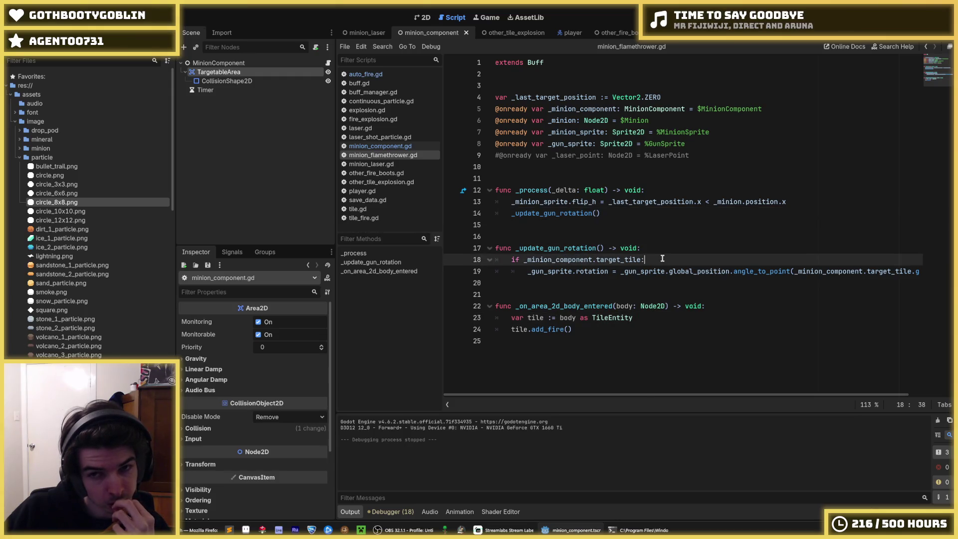
click(663, 251)
drag(706, 155, 707, 144)
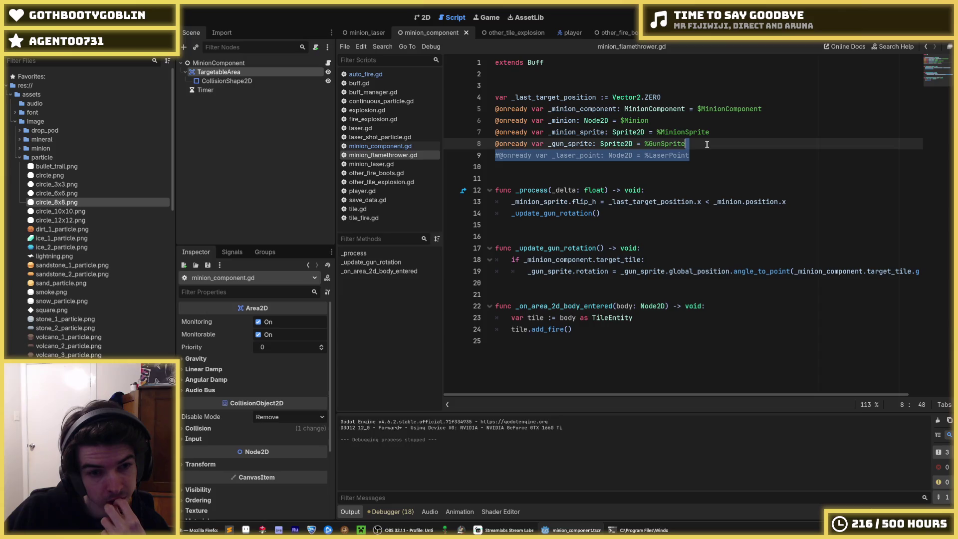
click(707, 144)
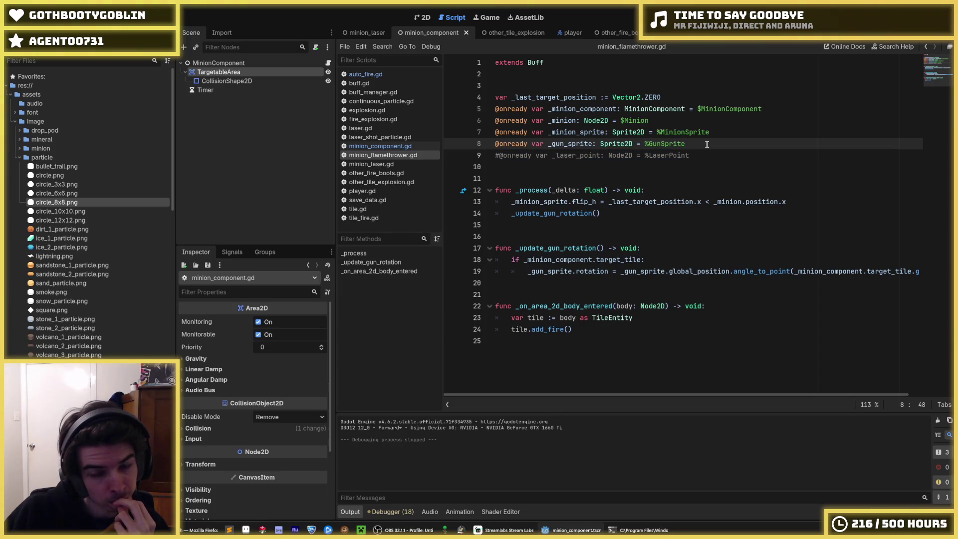
drag(708, 151, 707, 144)
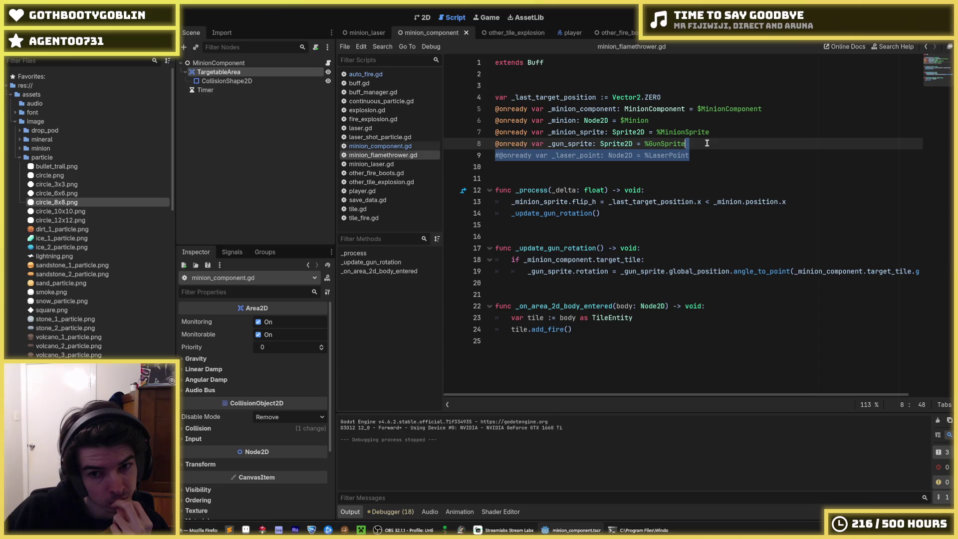
key(BackSpace)
Comment out the target tile guard, unindent the rotation line, save, and test-run the game.
key(Down)
key(Down)
key(Down)
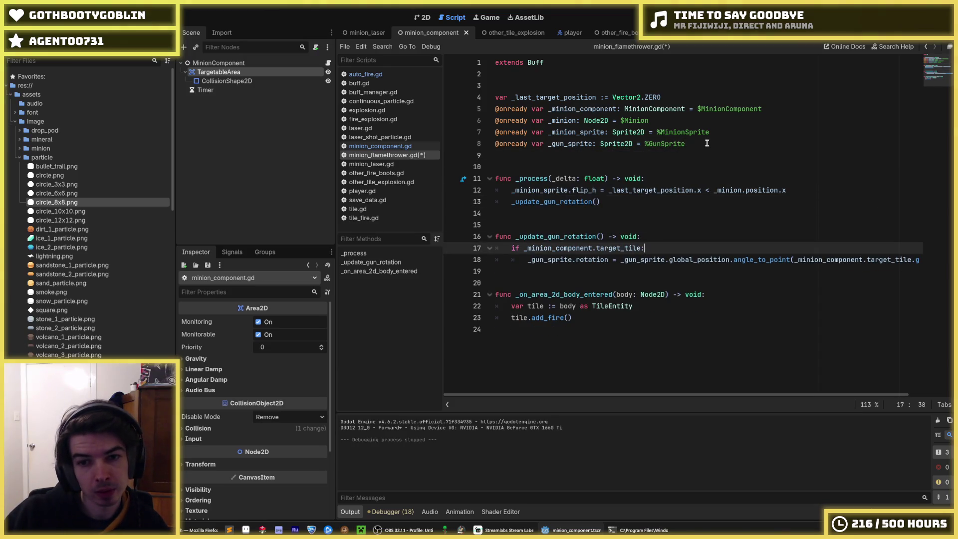
key(ctrl+k)
key(Down)
key(shift+Tab)
key(ctrl+s)
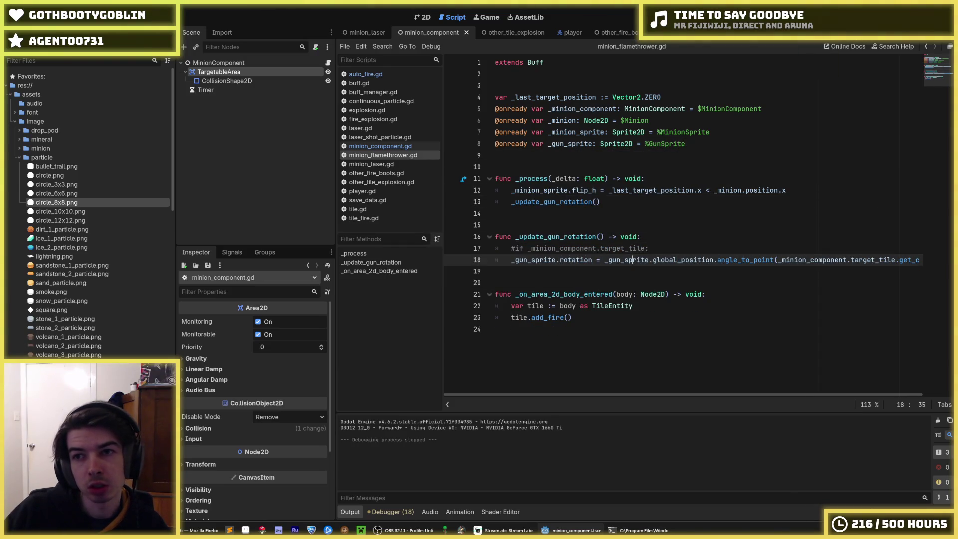
key(F5)
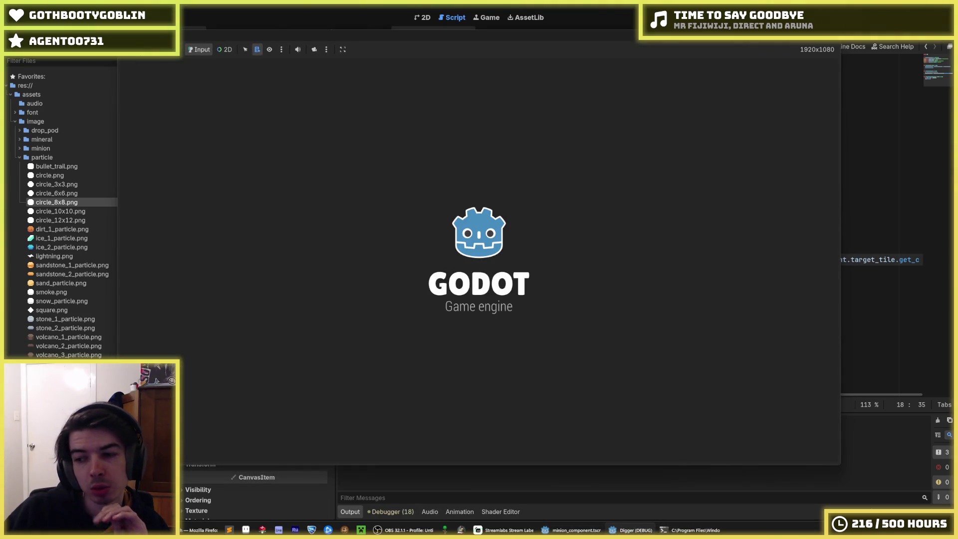
Restore the target tile guard and indentation, save, rerun the game, then stop it.
key(F8)
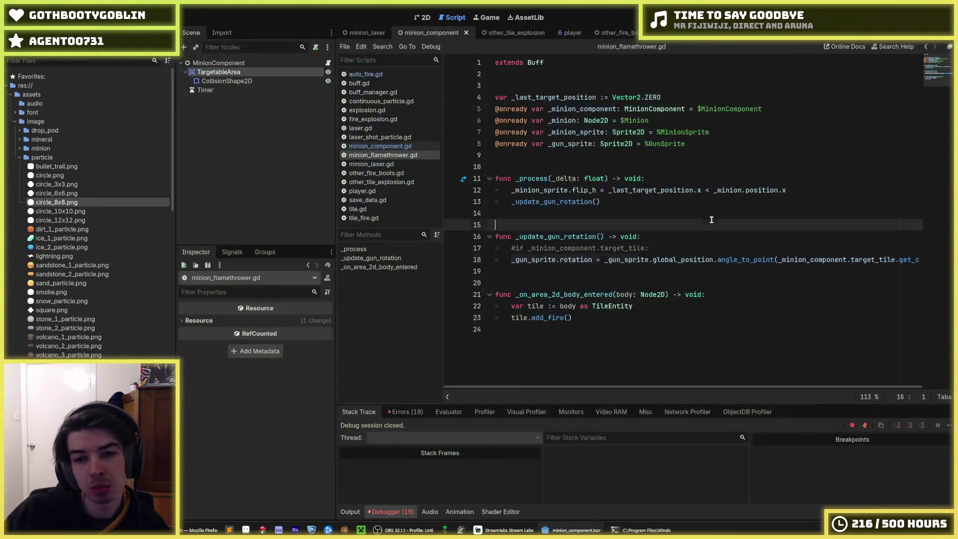
key(ctrl+z)
key(ctrl+z)
key(ctrl+s)
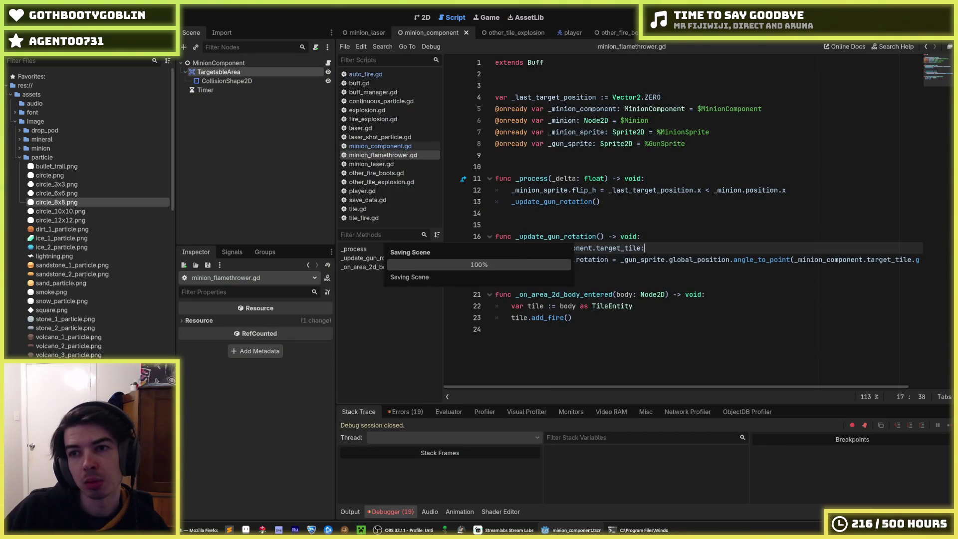
key(F5)
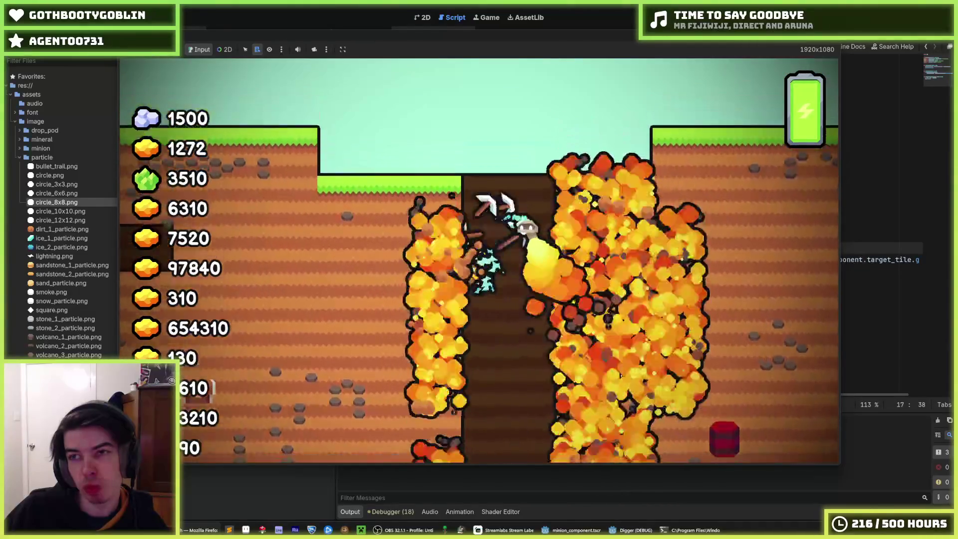
key(F8)
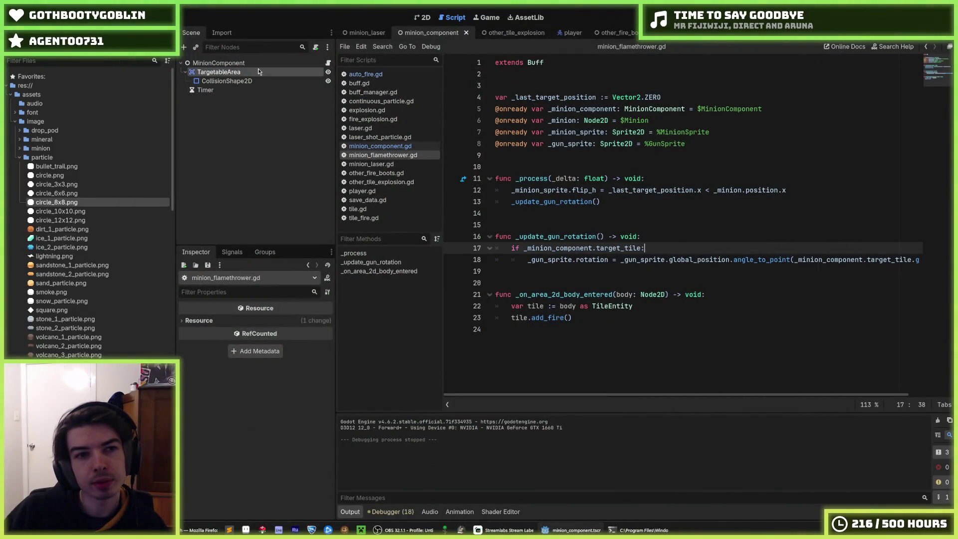
Inspect the MinionComponent and TargetableArea nodes and glance through the minion scripts.
click(247, 63)
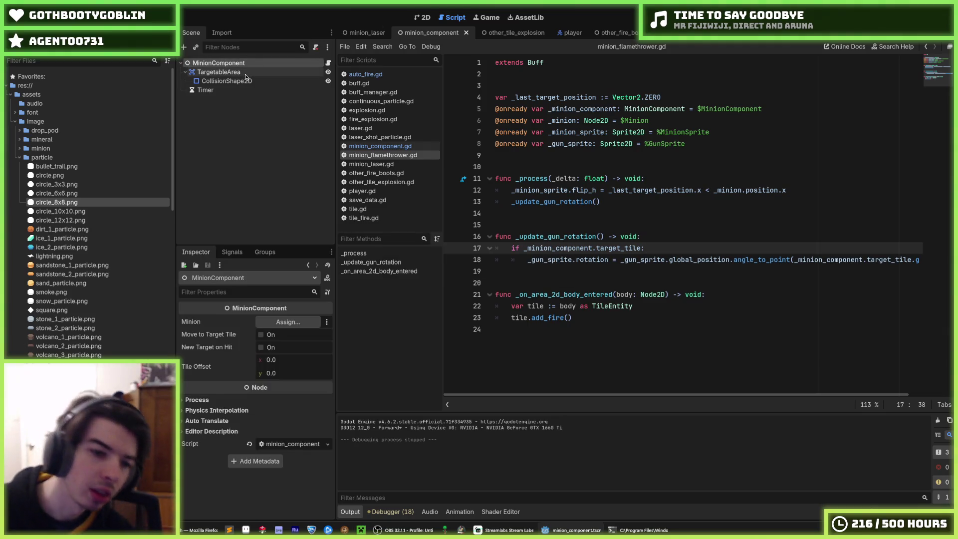
click(246, 72)
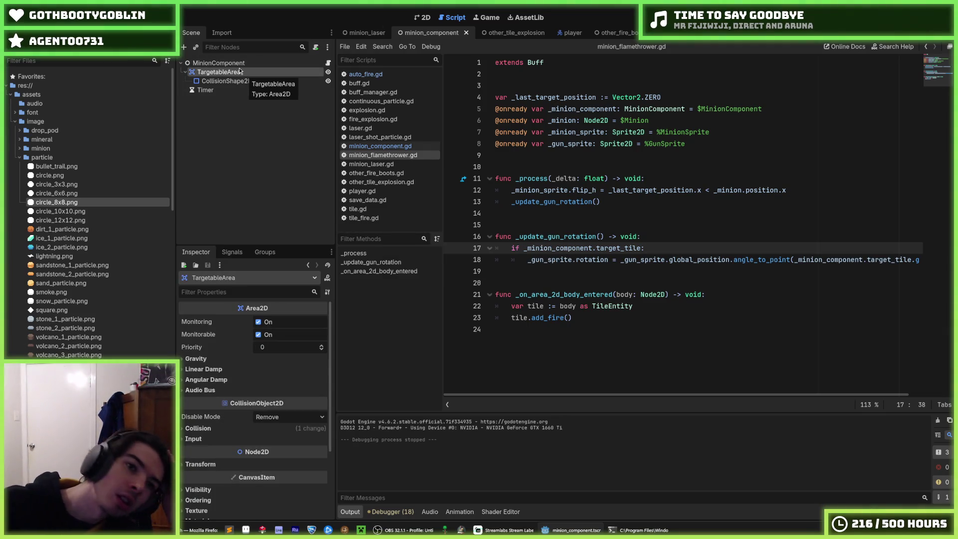
click(243, 65)
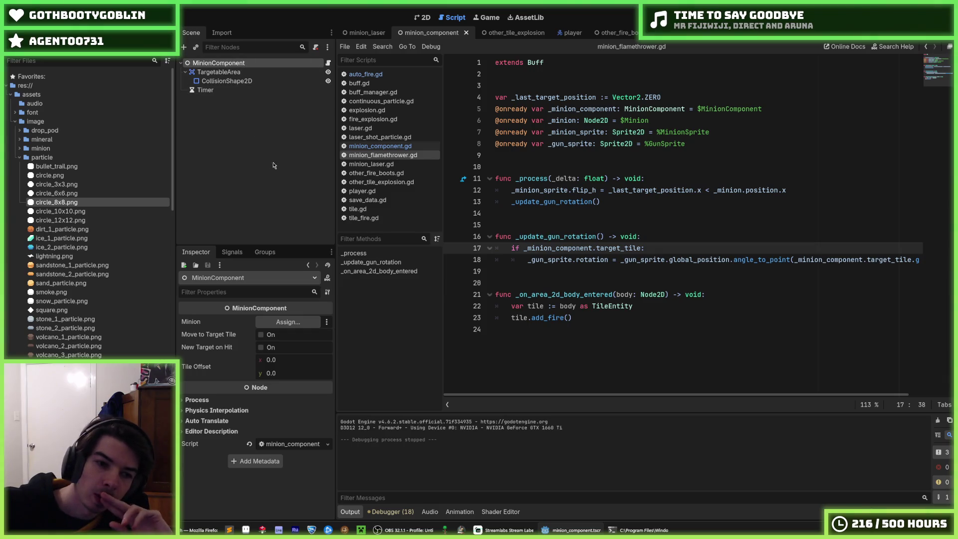
click(372, 165)
click(379, 147)
click(383, 155)
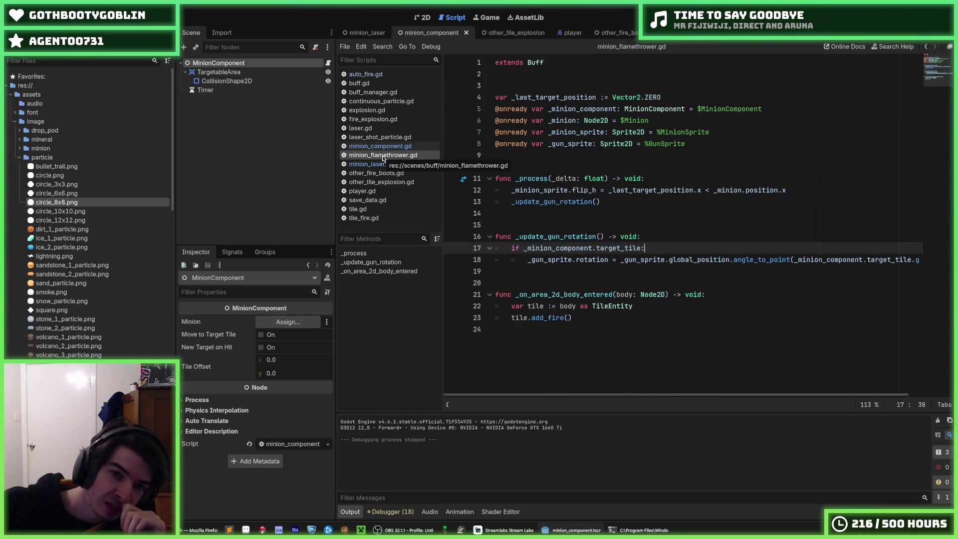
In minion_component.gd, start a new line after move_to_target_tile on line 20.
click(380, 147)
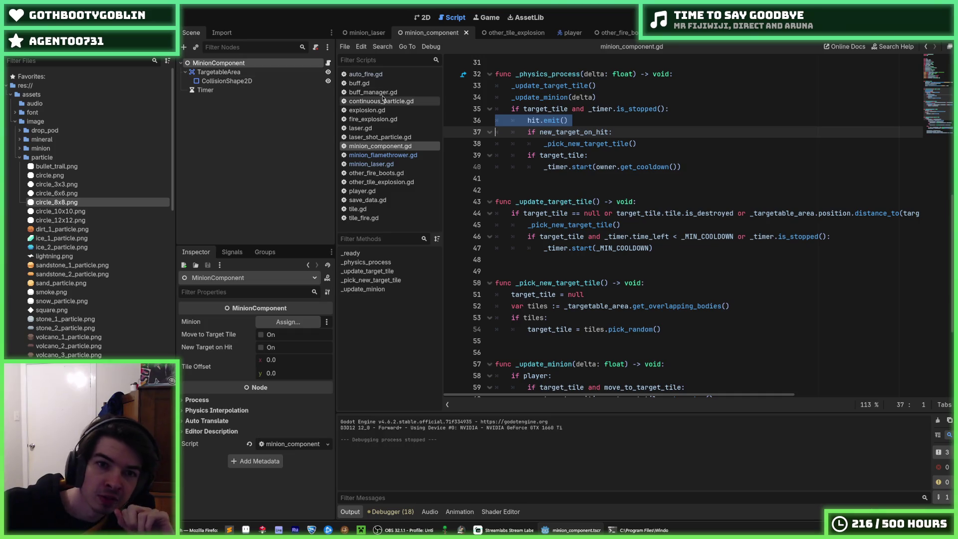
scroll(574, 187, up, 10)
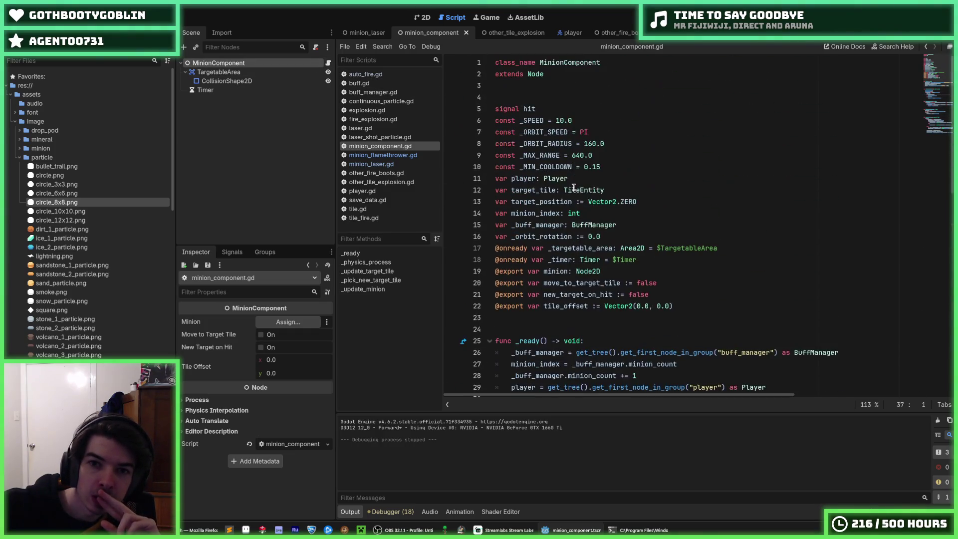
click(662, 282)
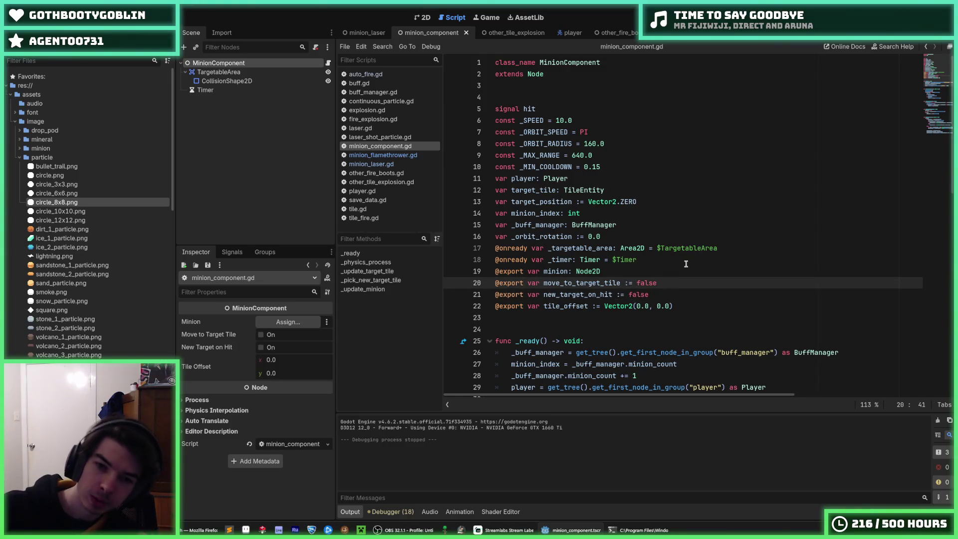
key(Return)
text(@export)
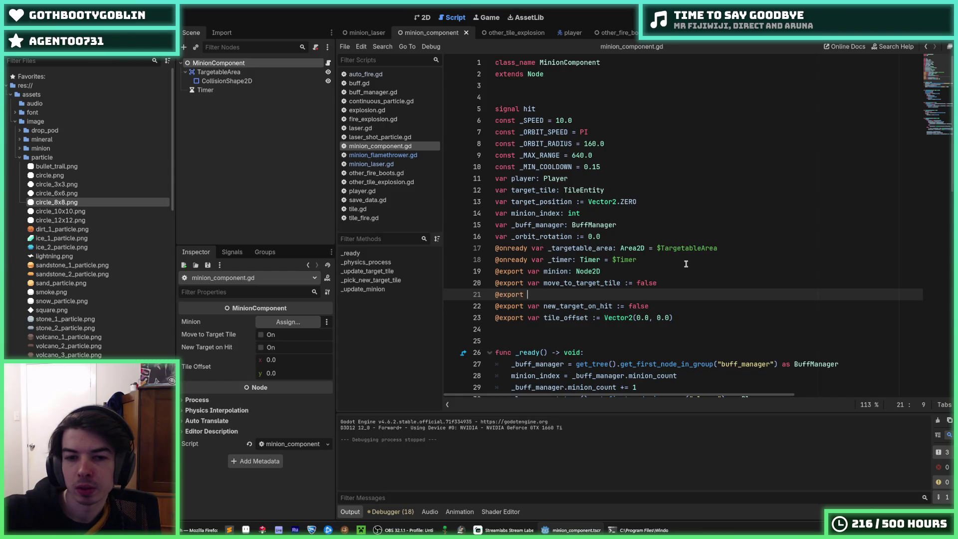
key(ctrl+shift+k)
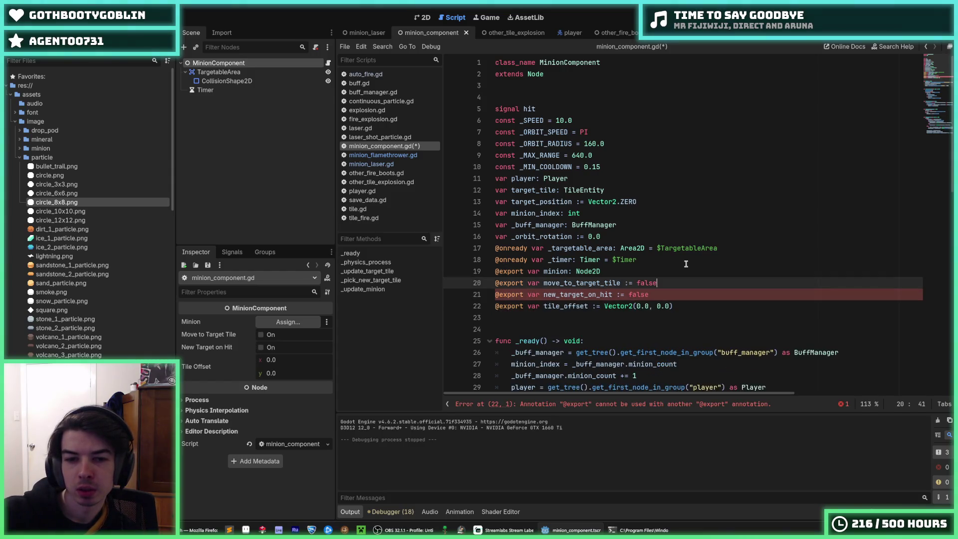
key(End)
key(Up)
key(Up)
key(Up)
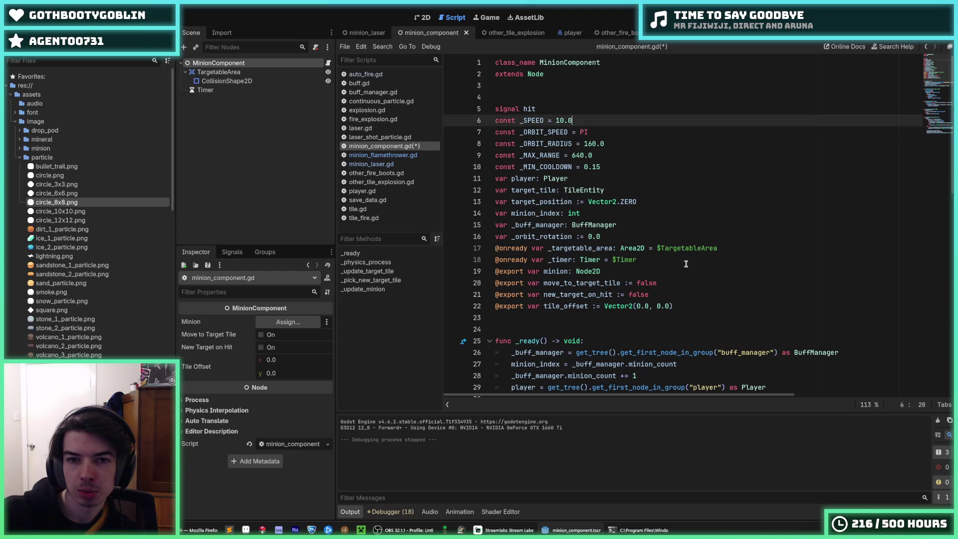
key(Return)
key(Return)
key(Up)
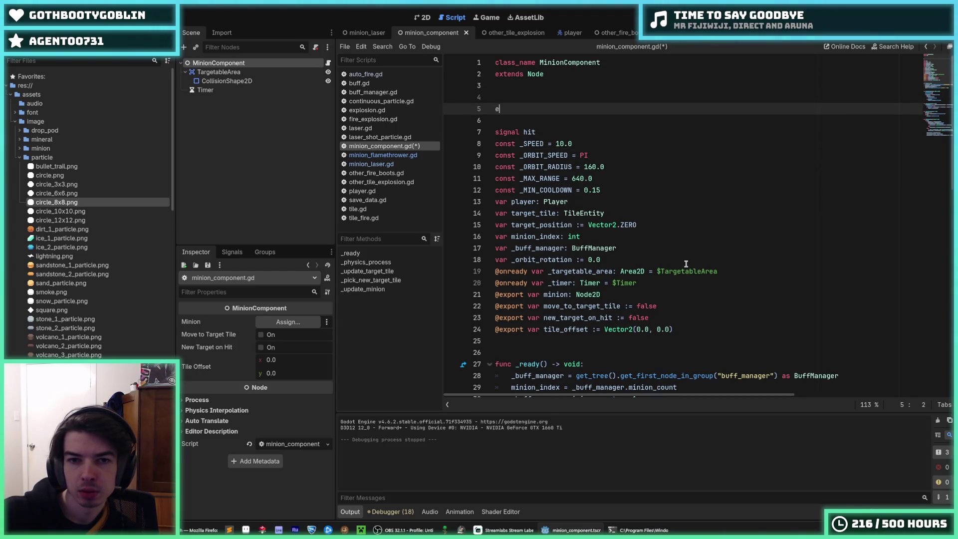
text(num)
key(Return)
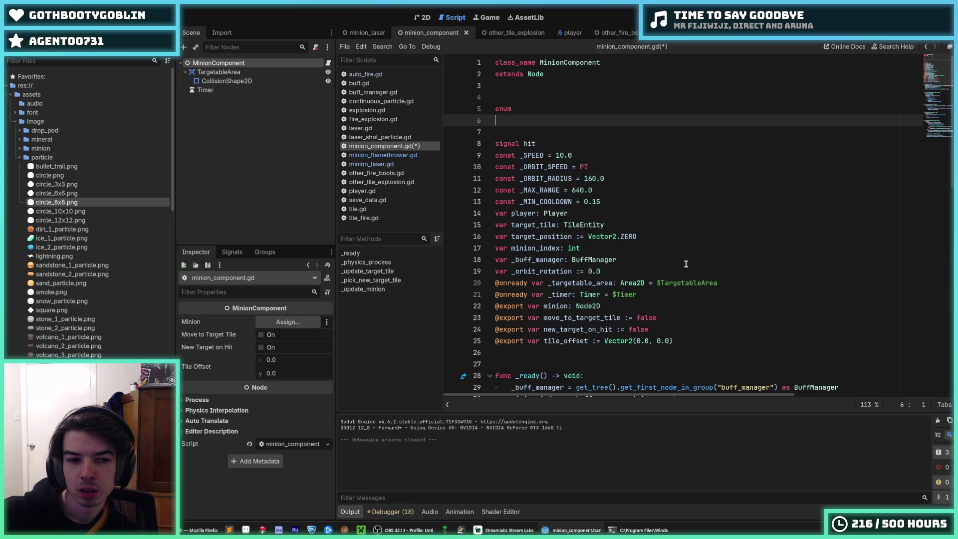
key(Up)
key(End)
text(NewTa)
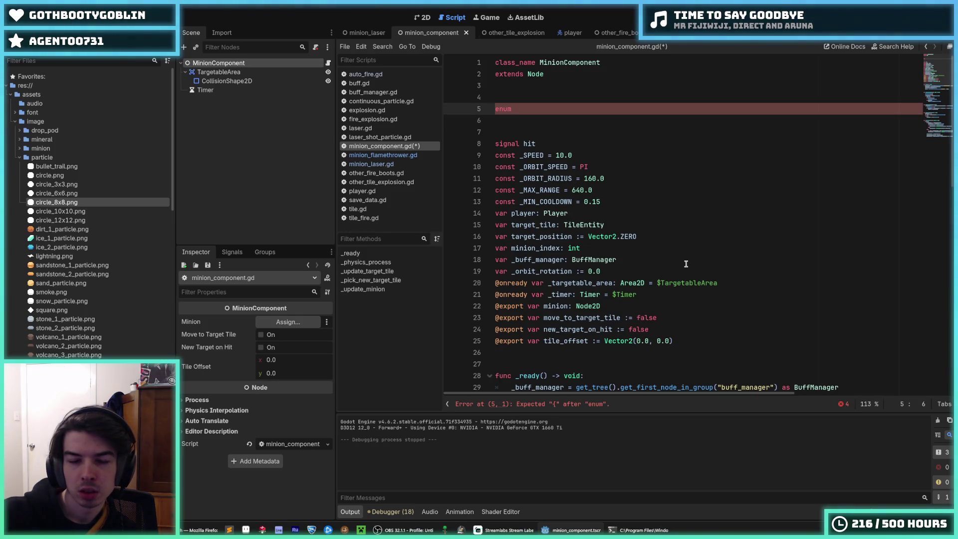
text(rget)
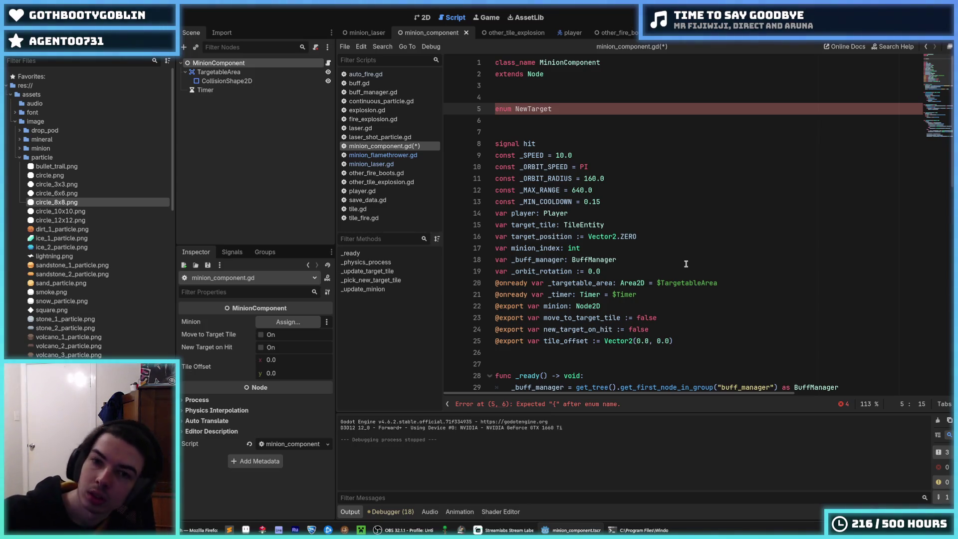
text(Type )
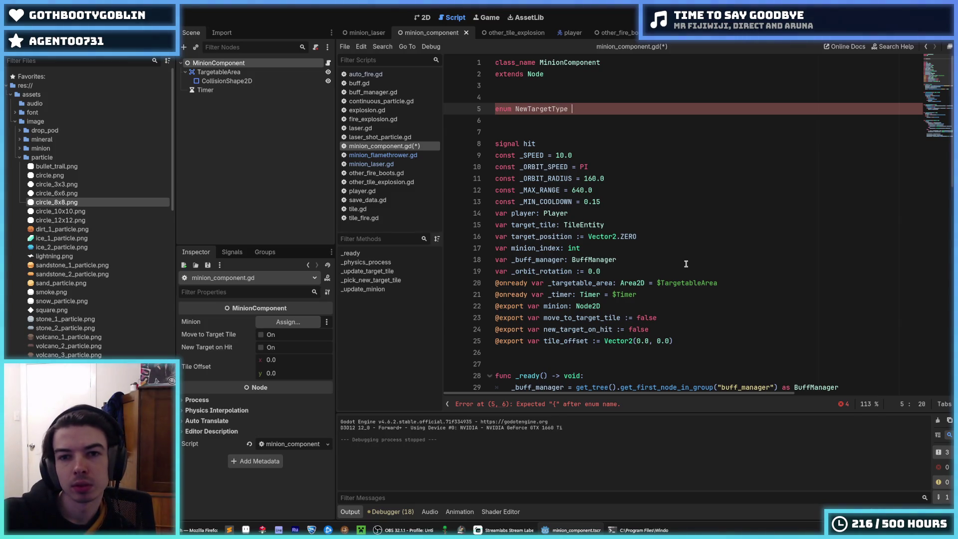
text({)
Fill the NewTargetType enum body with OnHit and OnTimer values and save.
key(Return)
text(NewTarget)
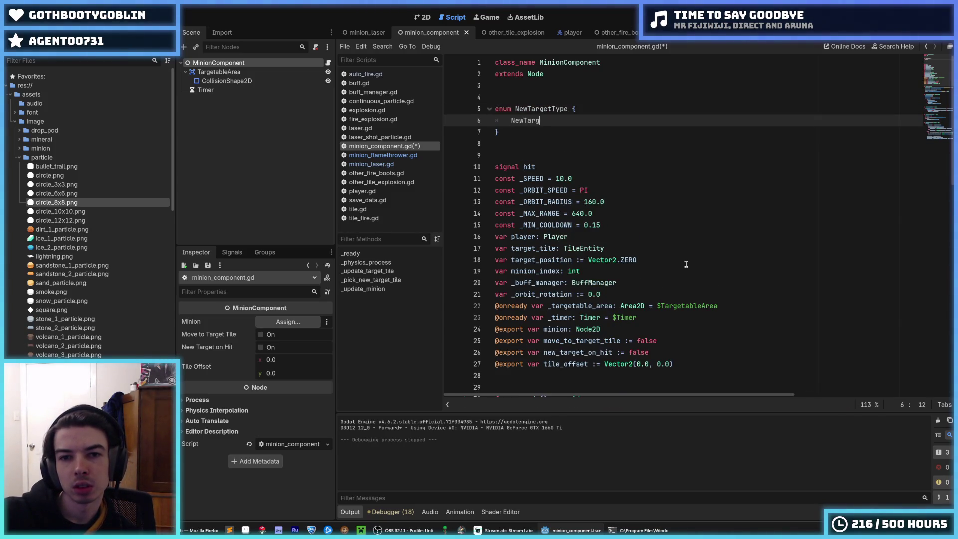
text(On)
key(BackSpace)
key(BackSpace)
key(BackSpace)
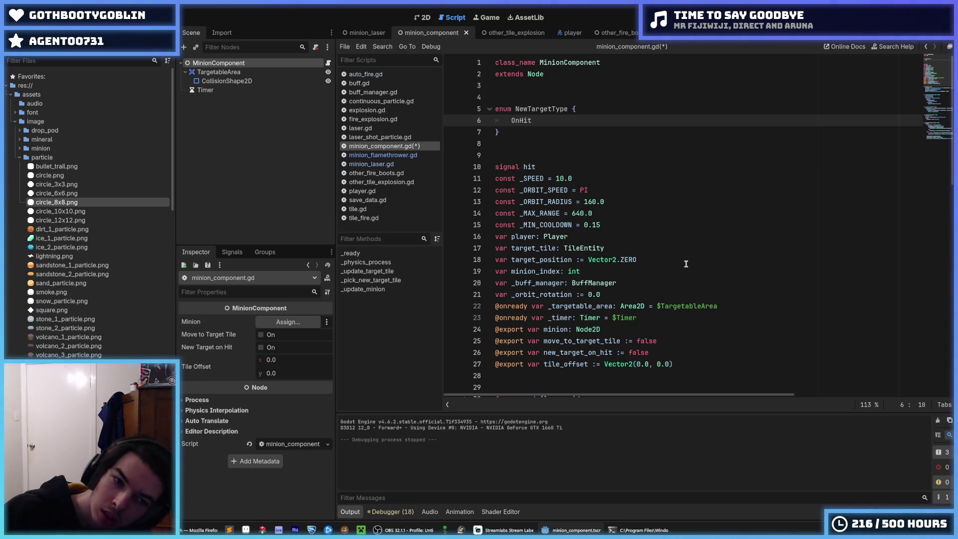
key(Return)
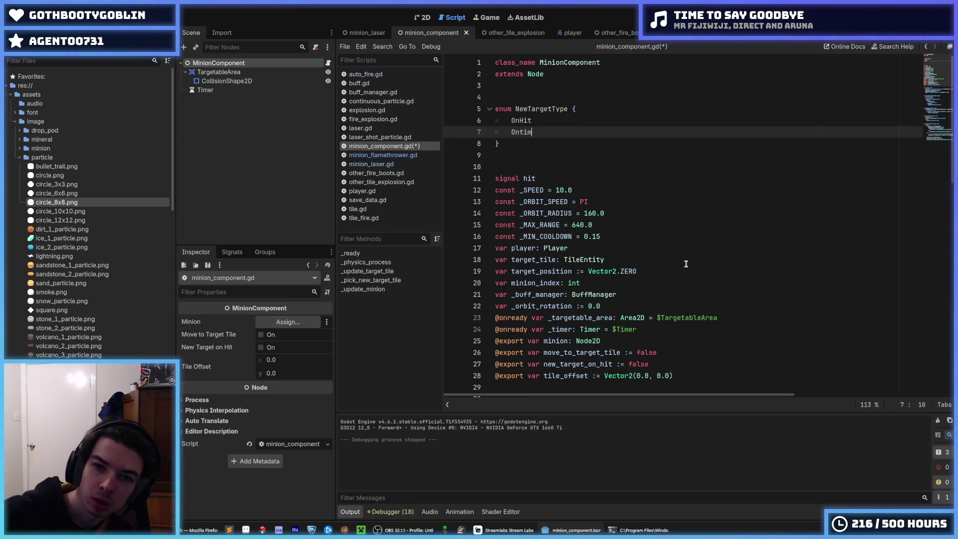
key(Up)
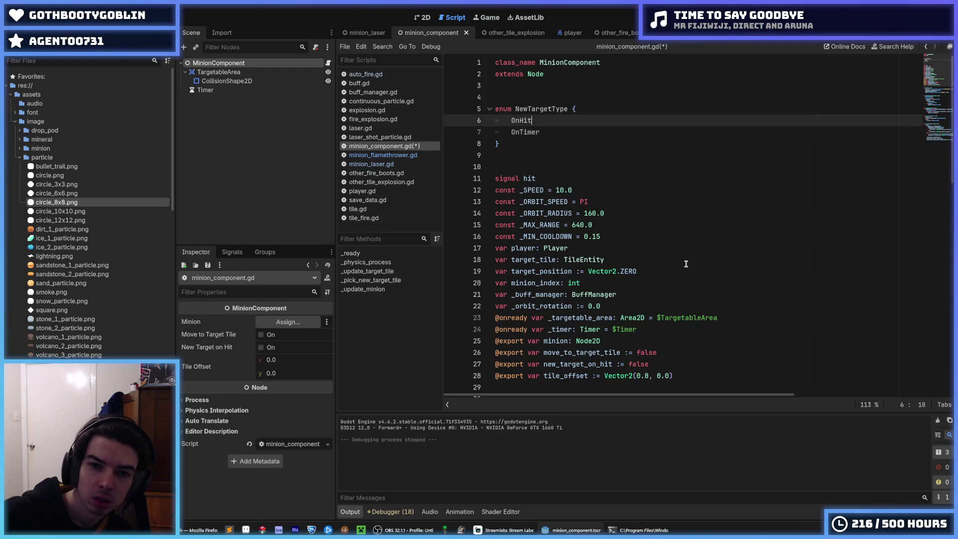
key(Return)
key(Up)
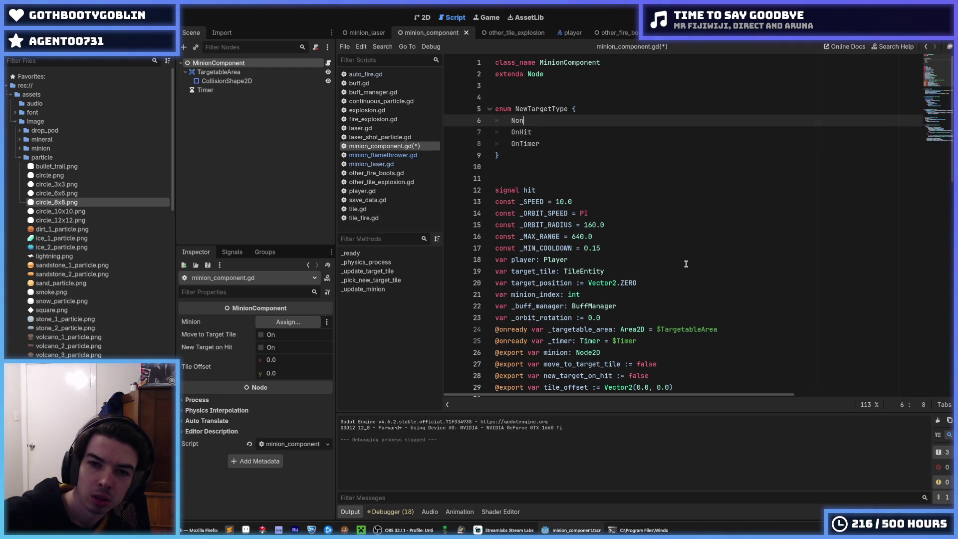
key(Down)
text(,)
key(Down)
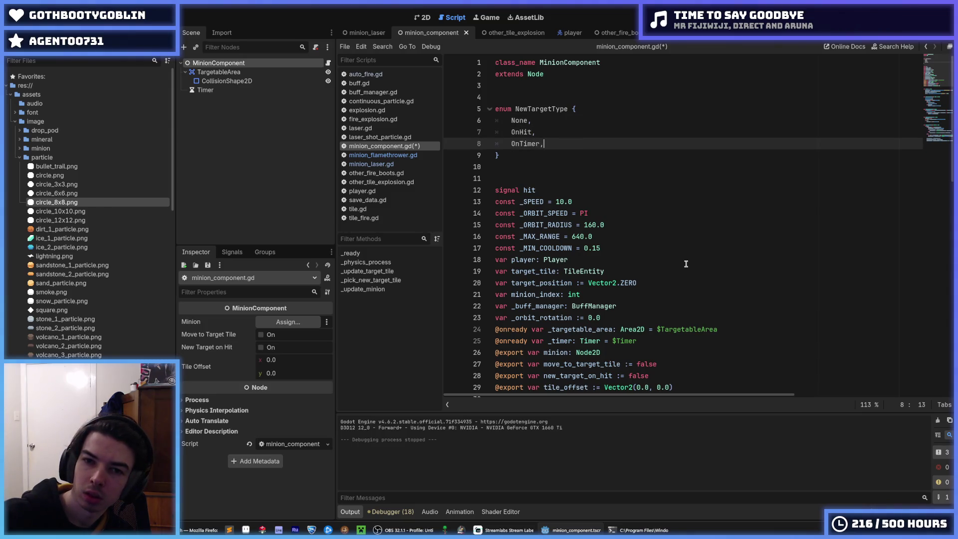
key(ctrl+s)
Rename the first enum value from OnDeath to OnDestroy and save.
key(Up)
key(Up)
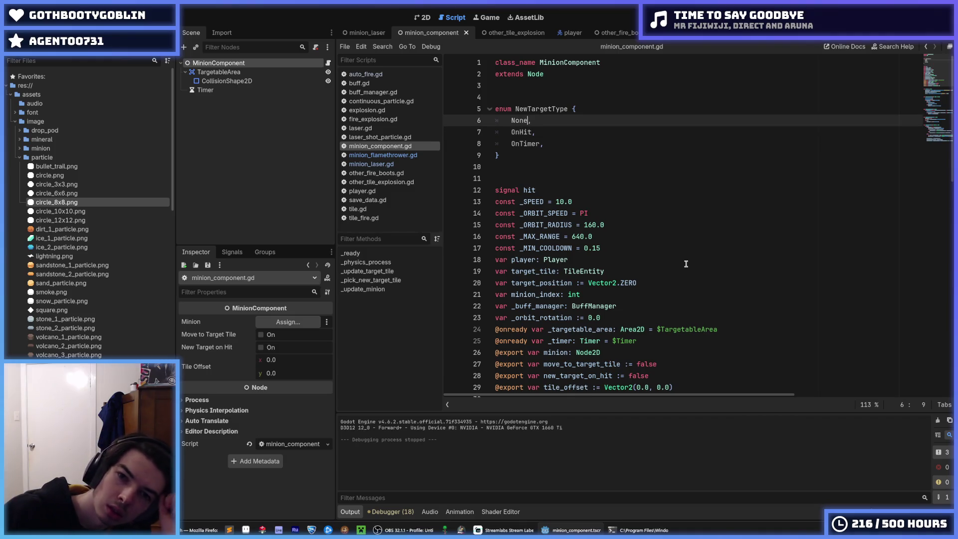
key(Left)
key(BackSpace)
key(BackSpace)
key(BackSpace)
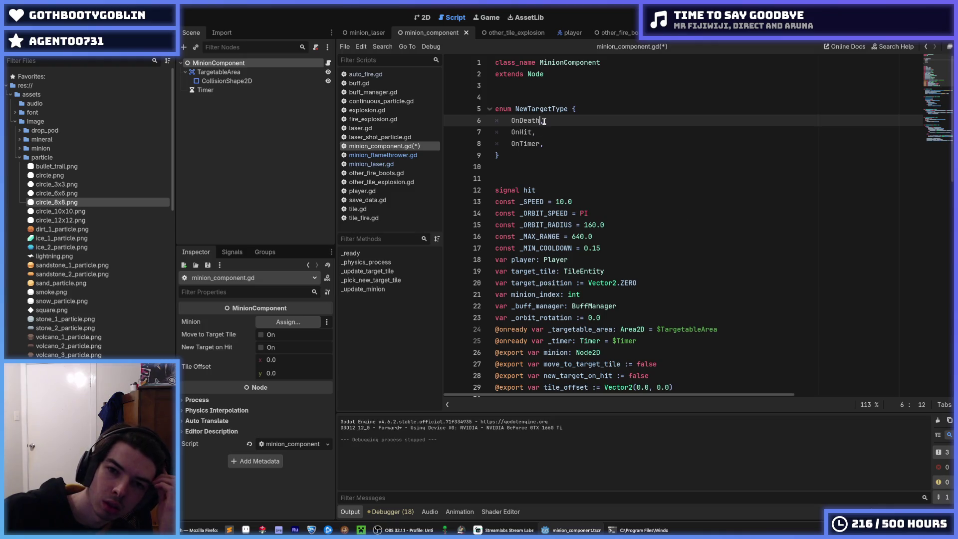
drag(541, 120, 519, 120)
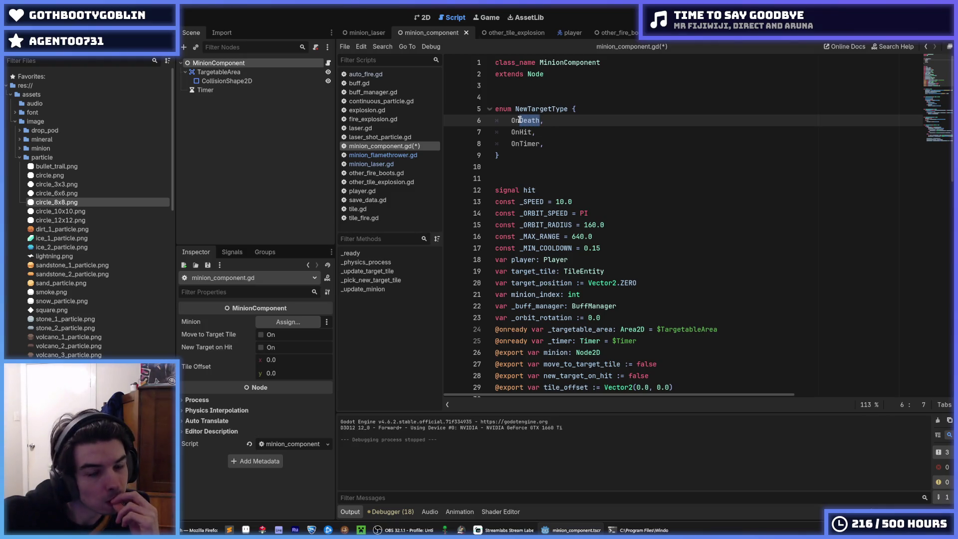
click(520, 120)
text(,)
double_click(520, 121)
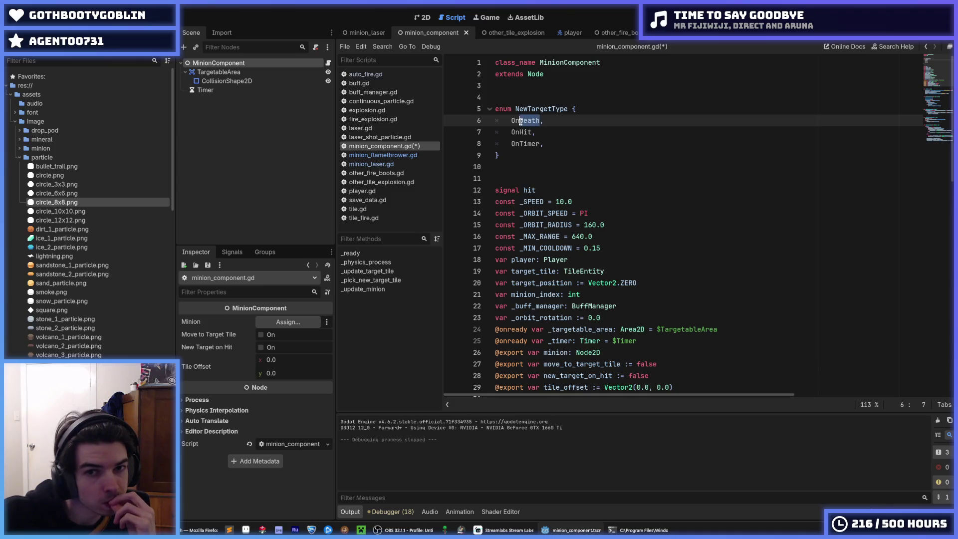
click(521, 120)
drag(520, 120, 539, 120)
text(Destroy)
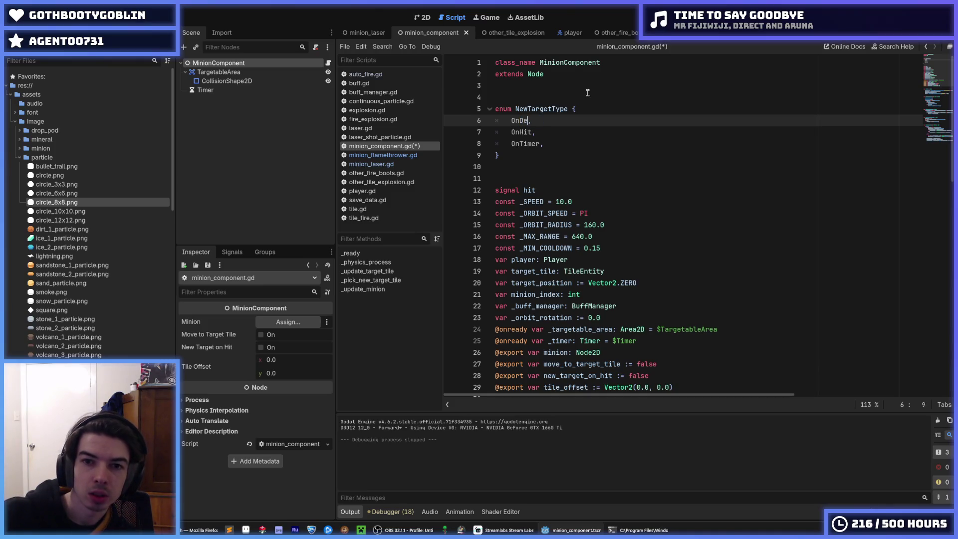
key(ctrl+s)
Select '_on_hit := false' on the new_target_on_hit export line 28.
click(555, 132)
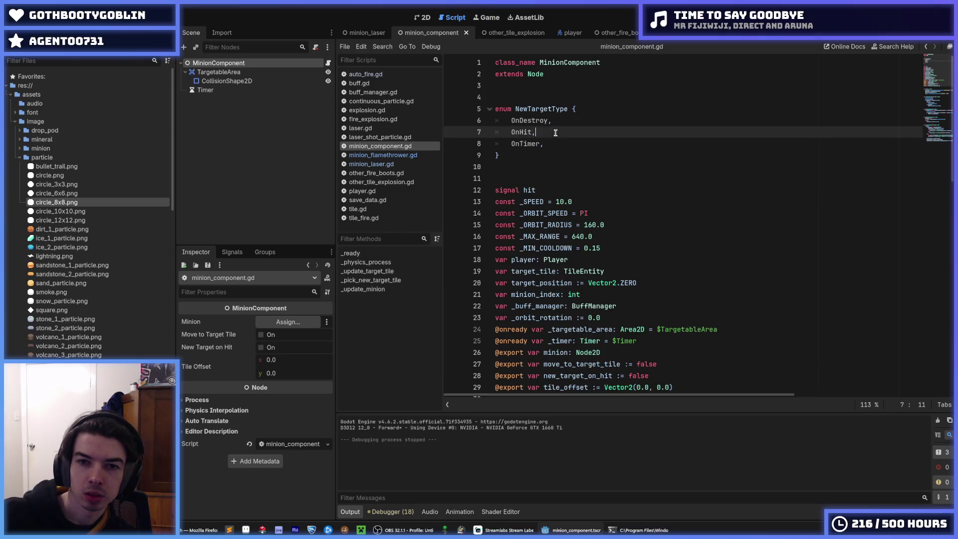
click(548, 144)
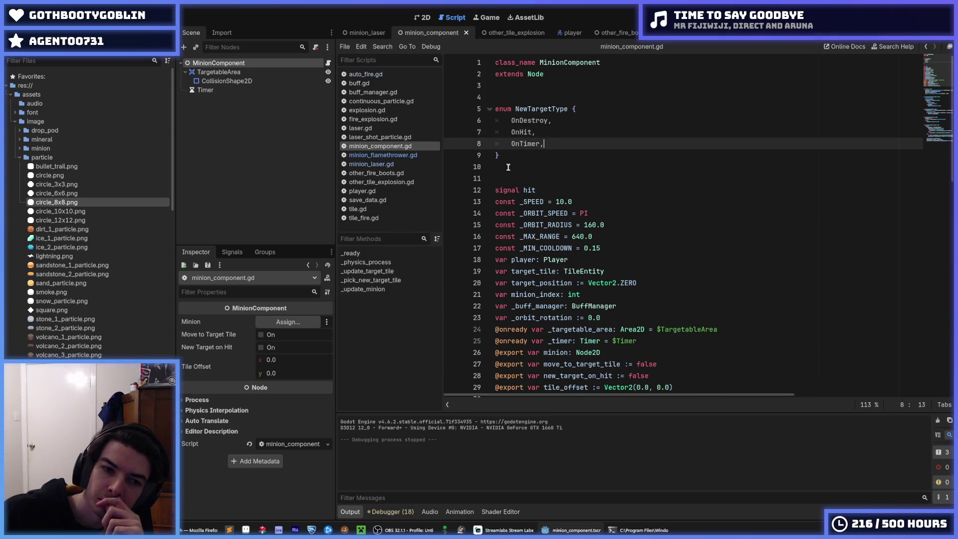
scroll(511, 151, down, 4)
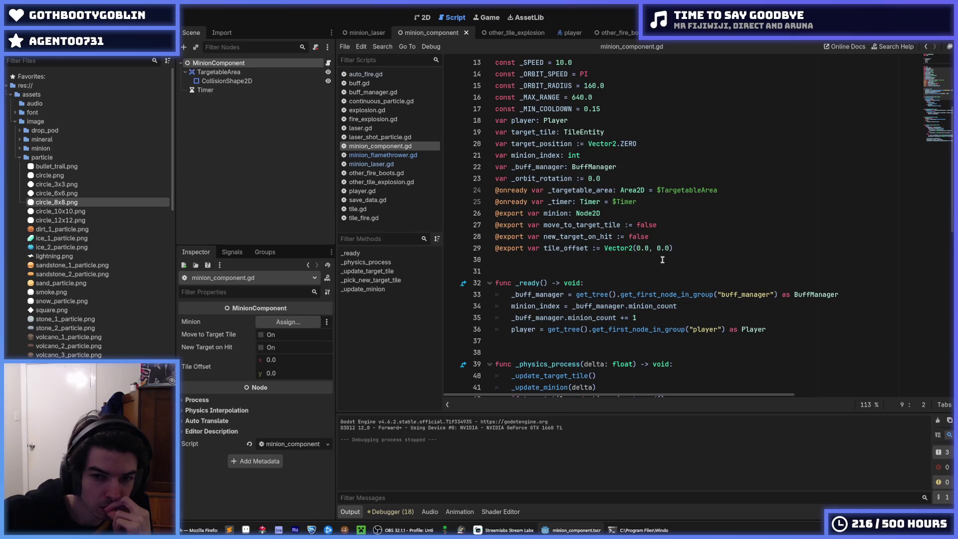
click(677, 248)
click(675, 240)
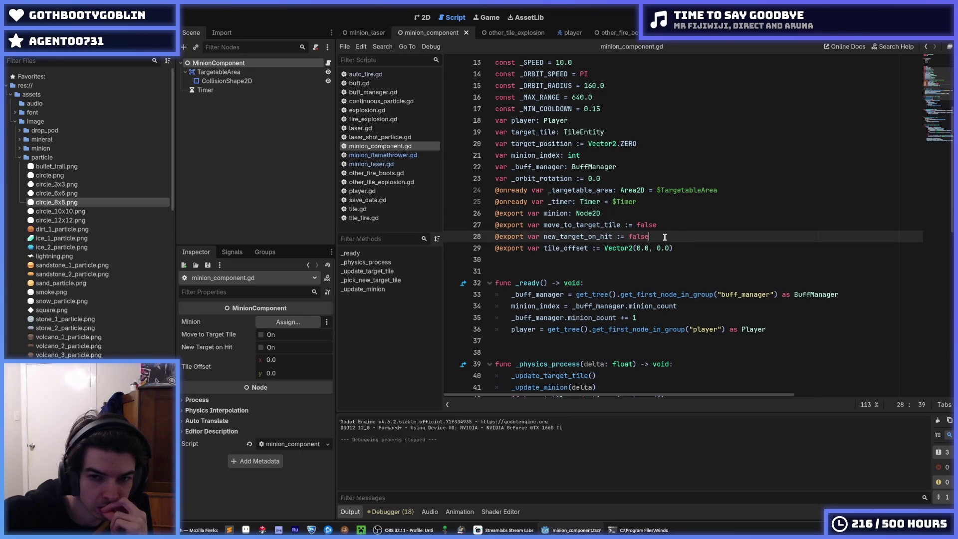
drag(665, 237, 585, 239)
scroll(597, 230, up, 3)
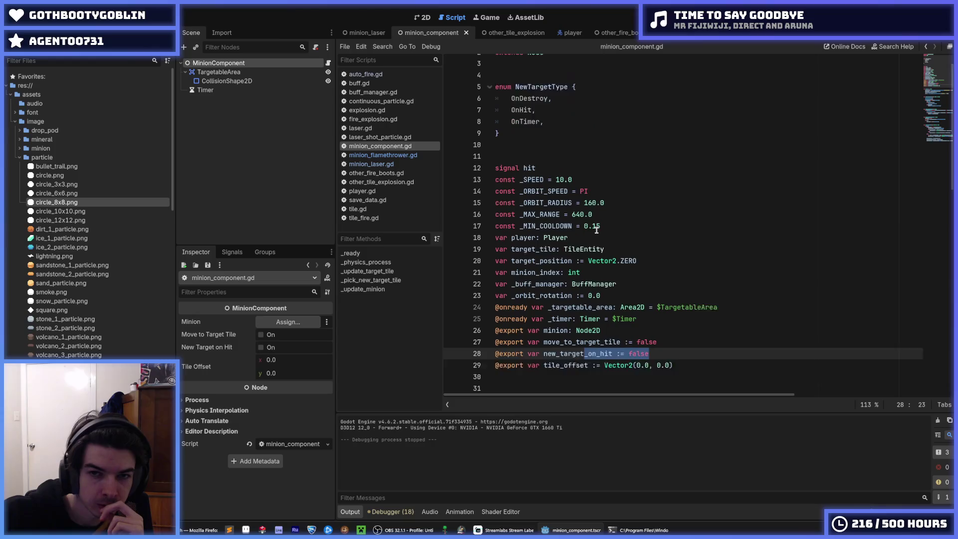
scroll(564, 180, down, 4)
scroll(558, 165, up, 4)
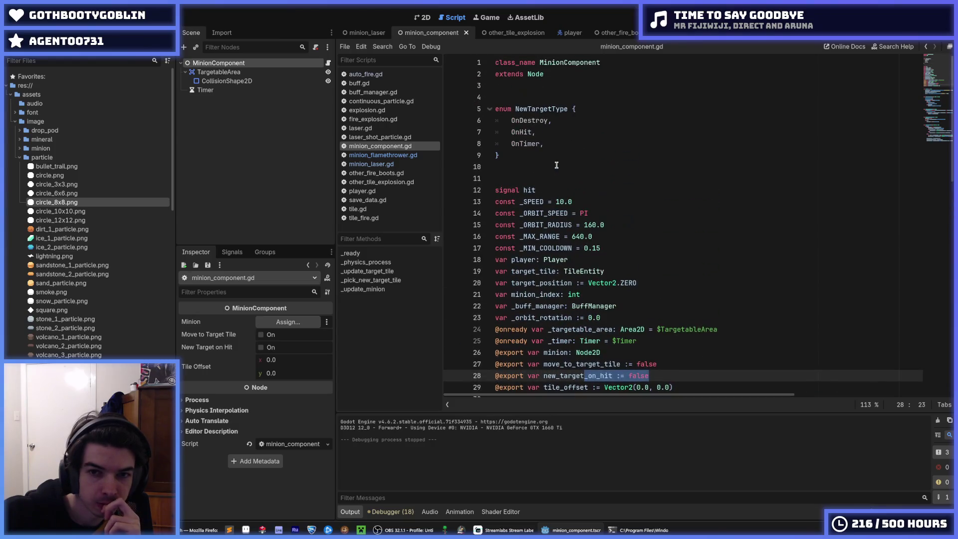
scroll(556, 166, down, 3)
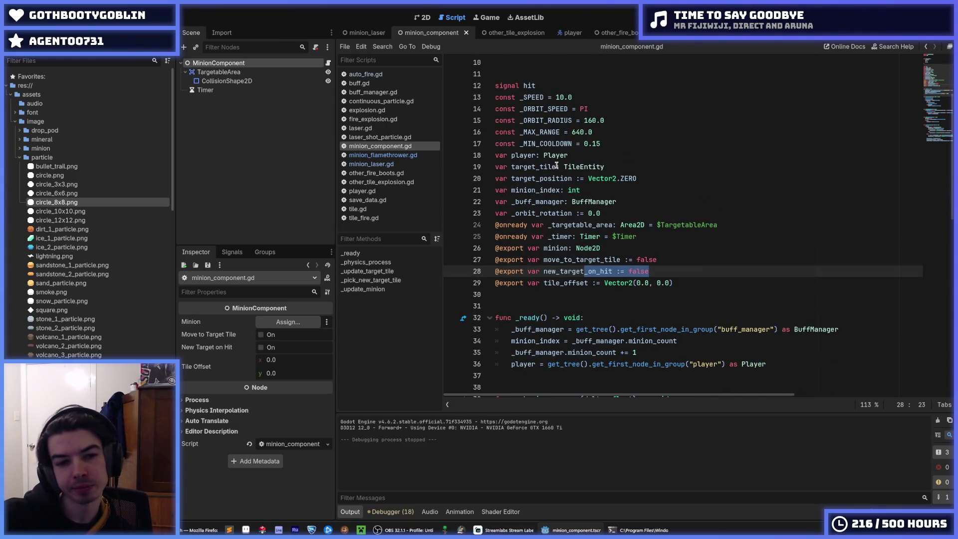
Make line 28 read 'new_target_type := NewTargetType.OnDestroy' and select the OnDestroy enum member.
text(_type)
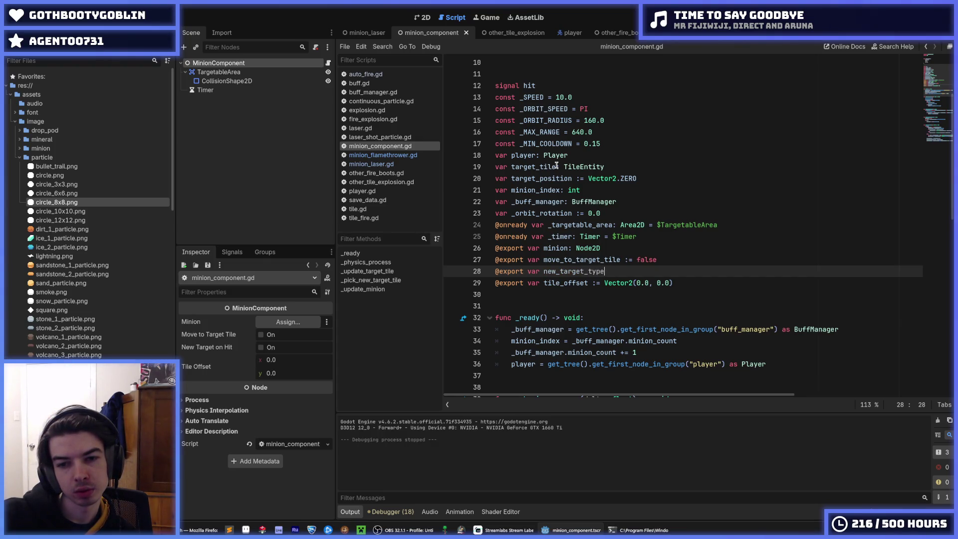
scroll(579, 172, up, 3)
scroll(599, 179, down, 3)
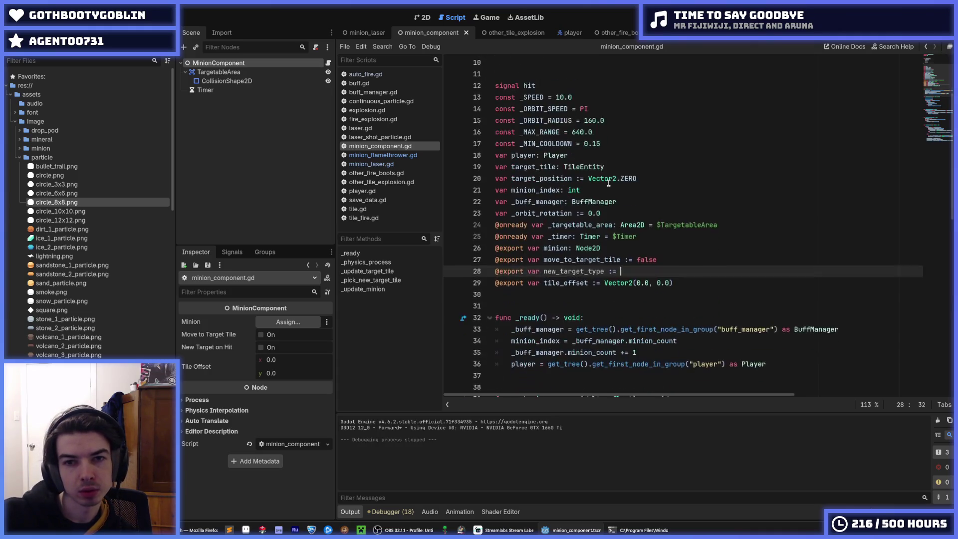
text(NewTargetType.)
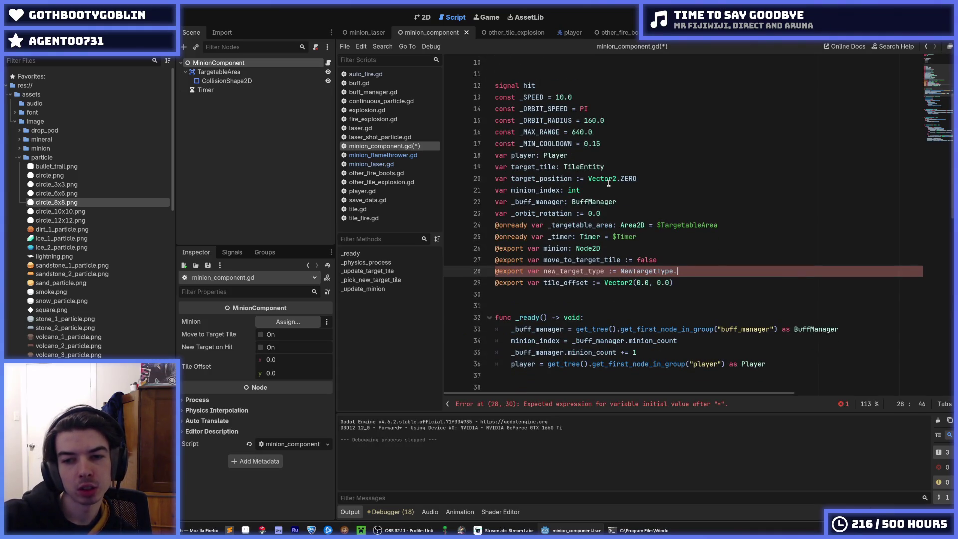
text(OnDe)
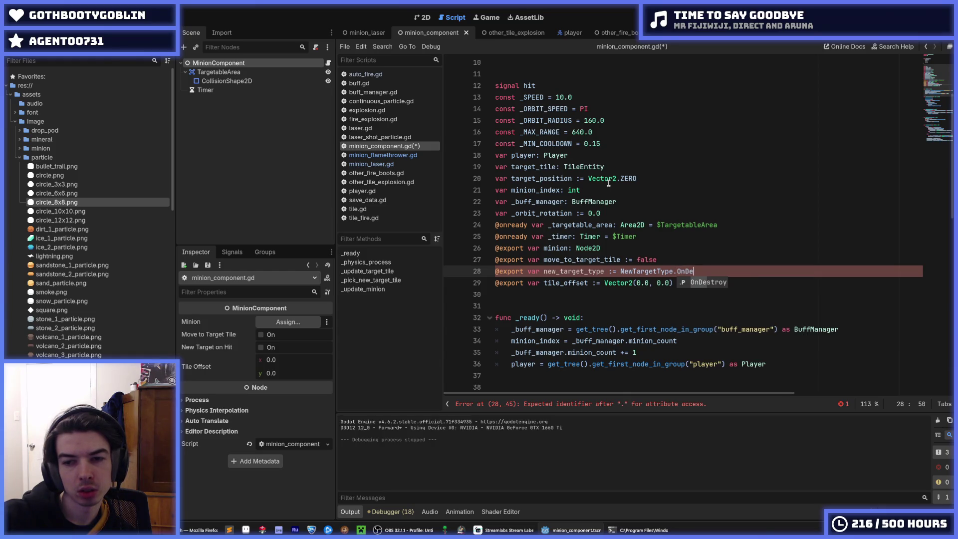
key(Return)
scroll(609, 183, up, 3)
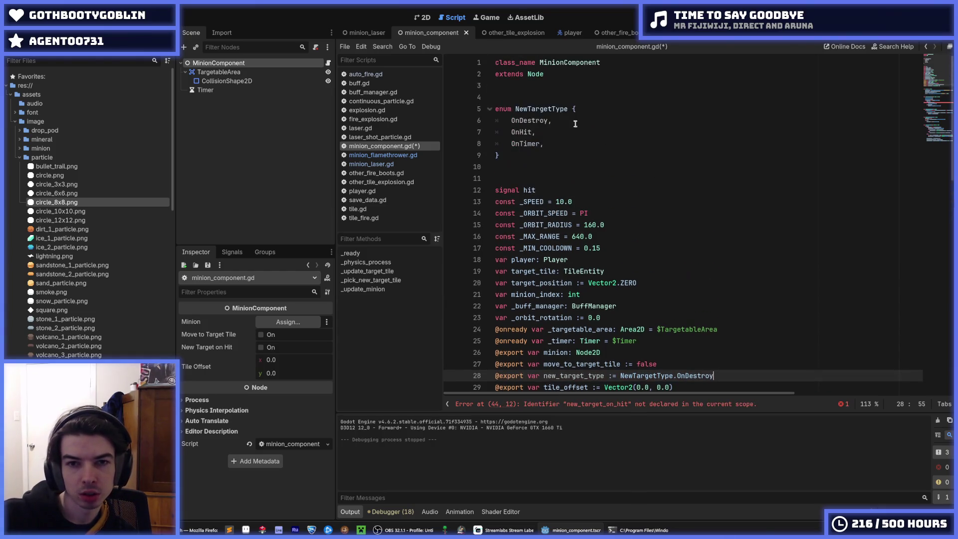
double_click(538, 121)
Rename the enum members to ON_DESTROY, ON_HIT and ON_TIMER and save.
text(ON_DESTROY)
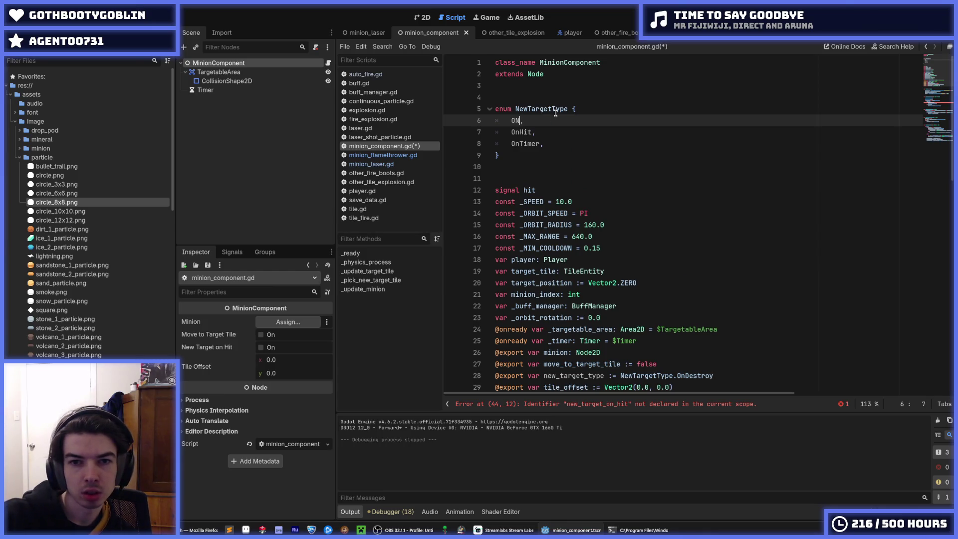
key(Down)
key(Left)
key(BackSpace)
key(BackSpace)
key(BackSpace)
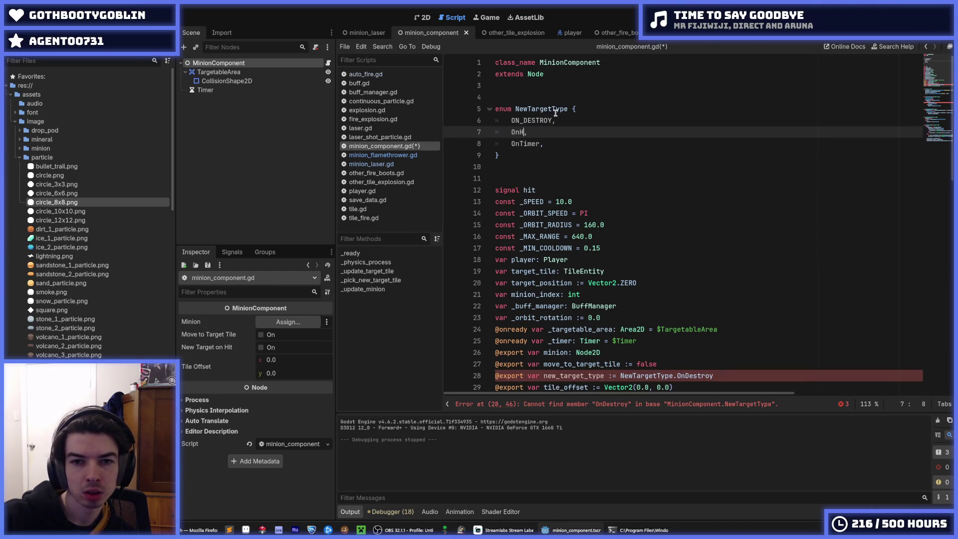
text(N)
text(N_HIT)
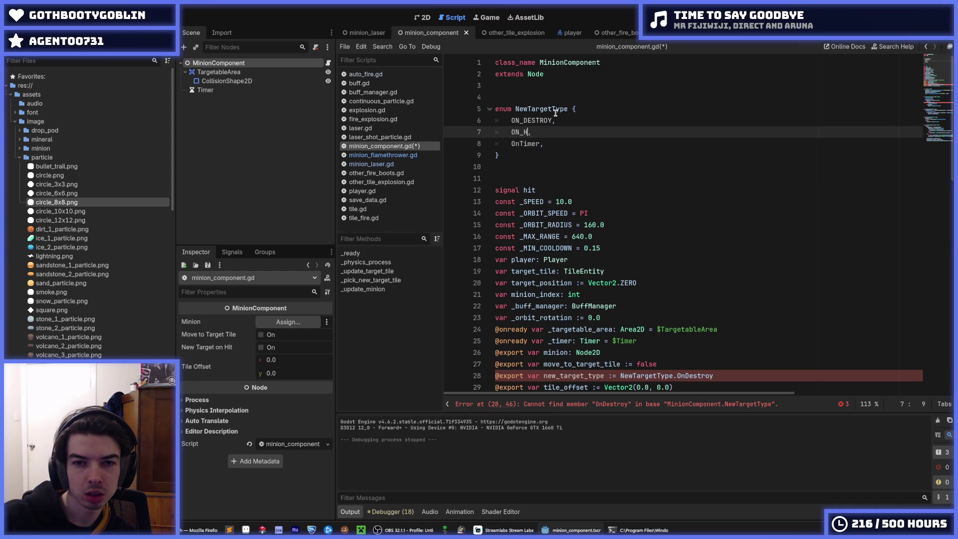
key(Down)
key(Left)
key(BackSpace)
key(BackSpace)
key(BackSpace)
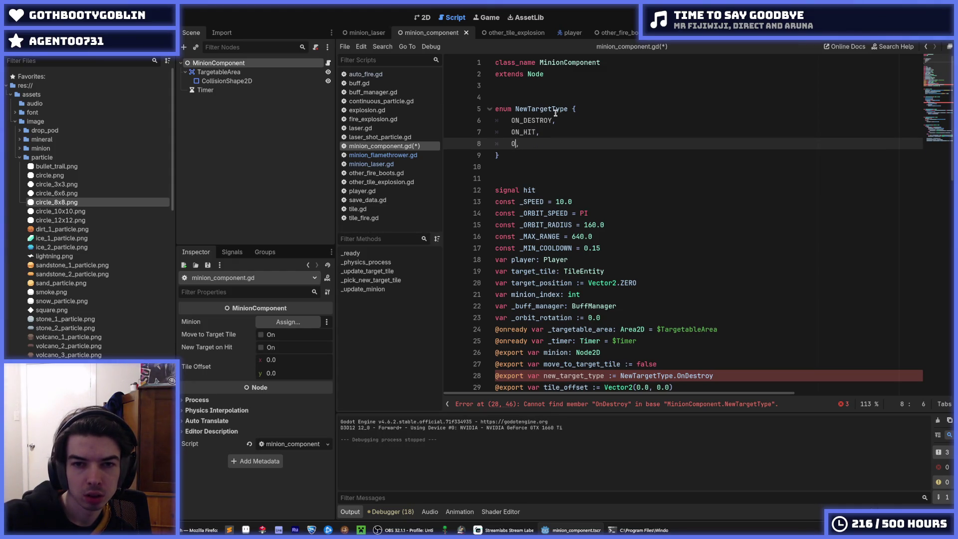
text(N_TIMER)
key(ctrl+s)
Update the export's default to NewTargetType.ON_DESTROY and save the script.
scroll(624, 200, down, 4)
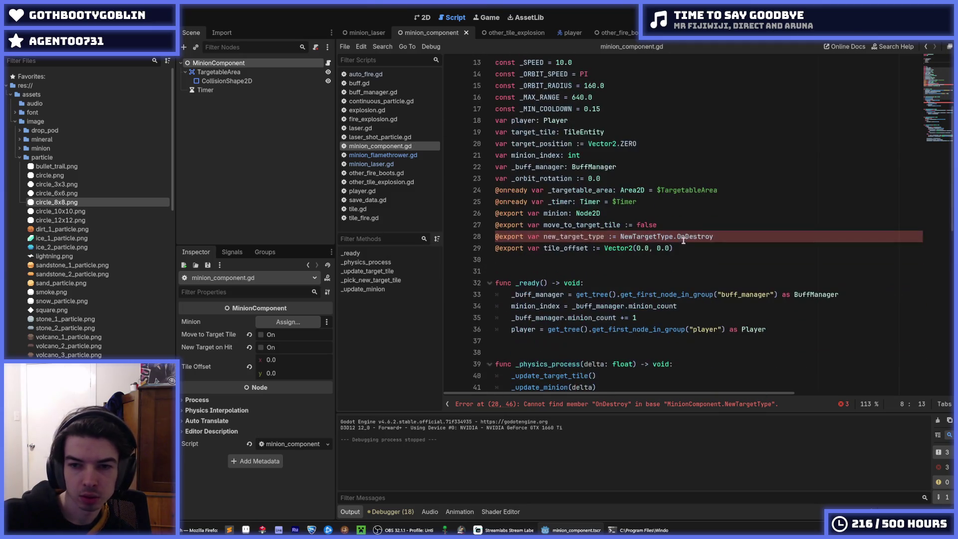
double_click(686, 236)
text(ON_DESTROY)
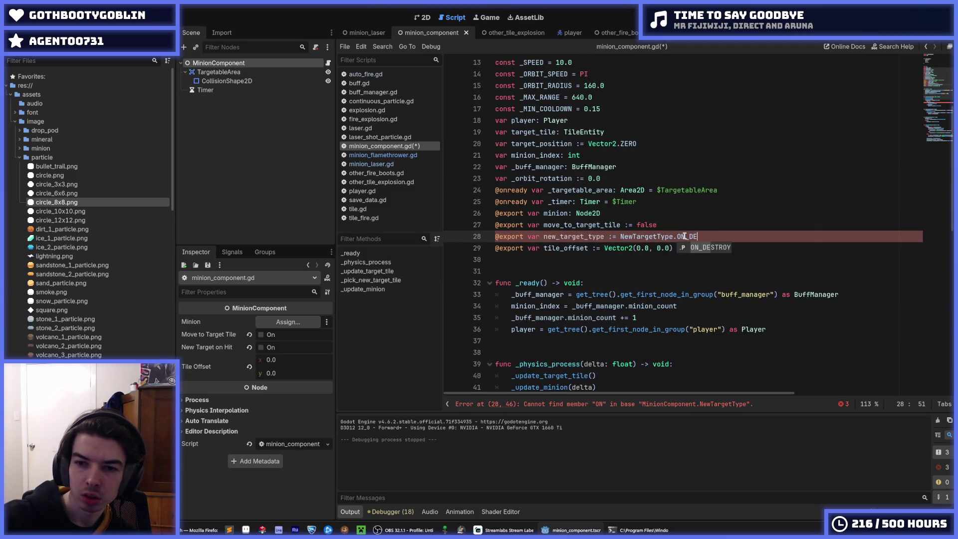
key(ctrl+s)
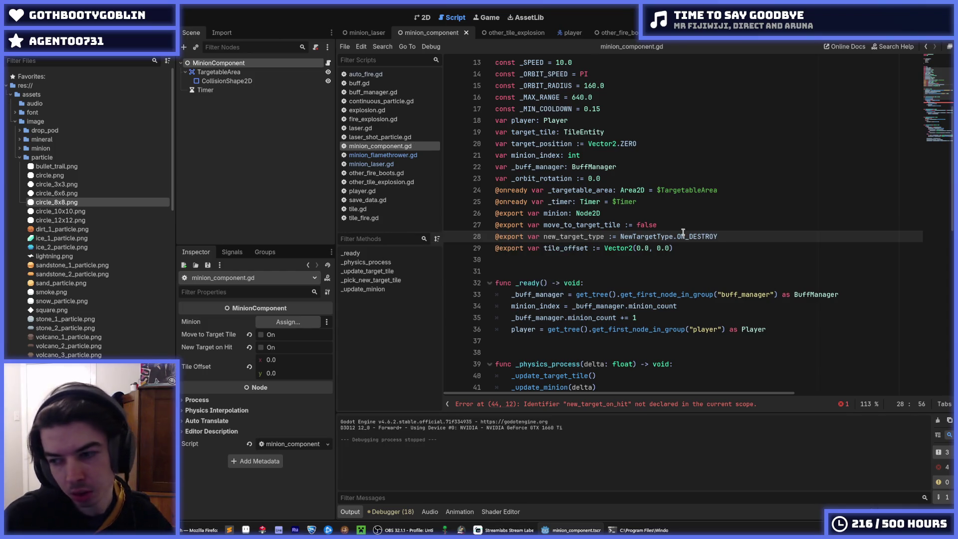
key(ctrl+s)
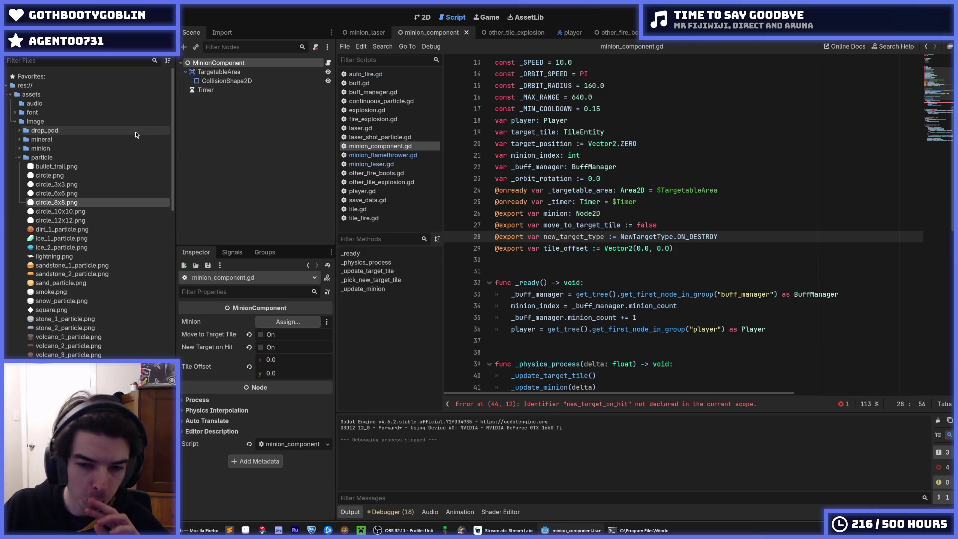
Make line 44's condition read 'new_target_on_hit == NewTargetType.ON_HIT:' and save the script.
double_click(574, 236)
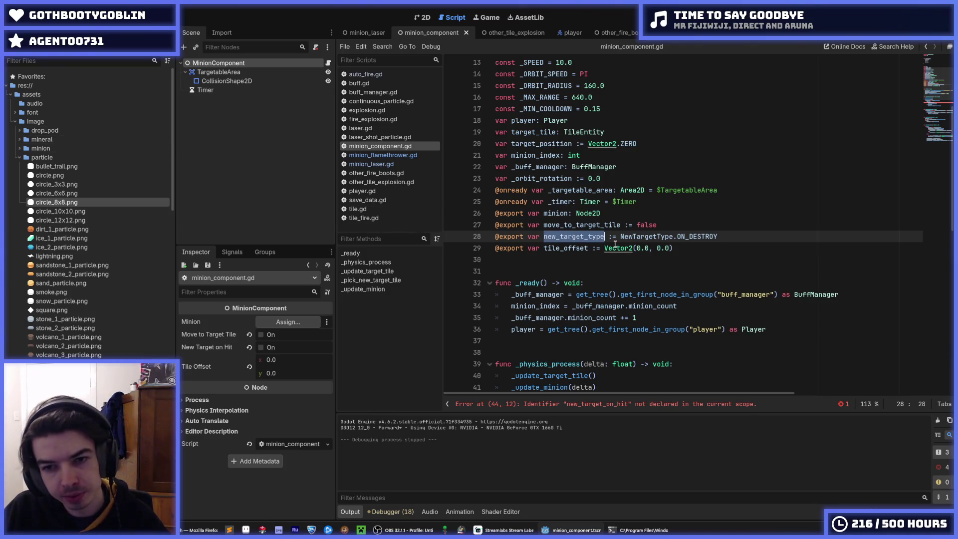
scroll(602, 236, down, 5)
double_click(574, 213)
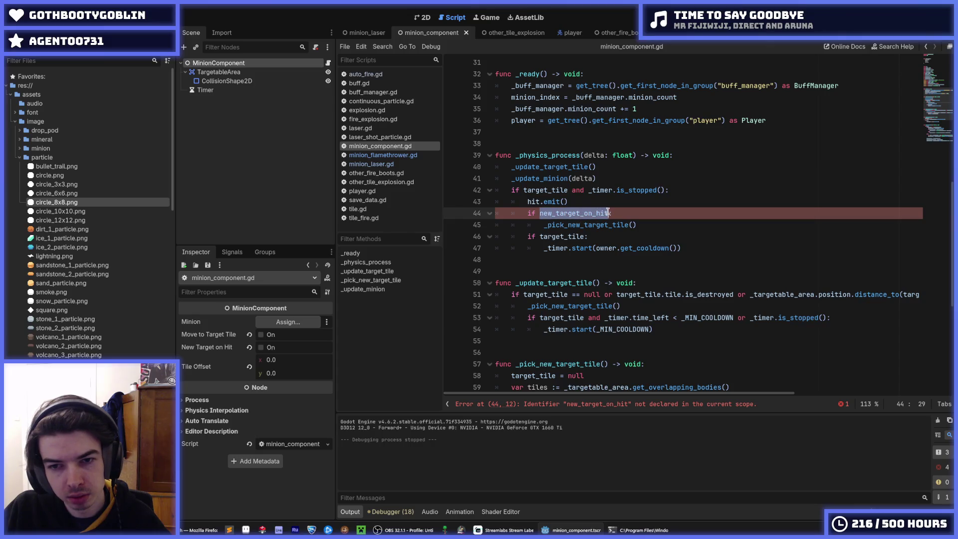
click(611, 213)
text(== On)
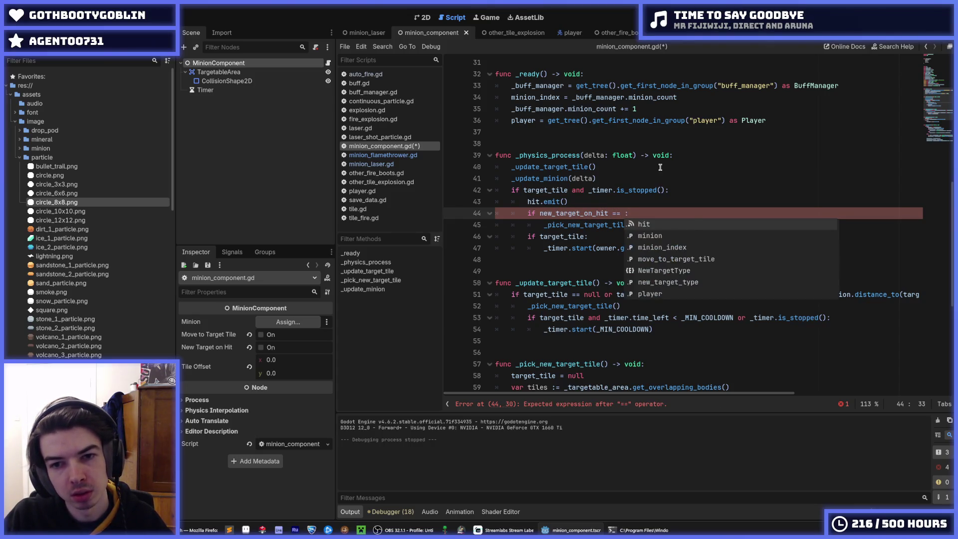
key(BackSpace)
key(BackSpace)
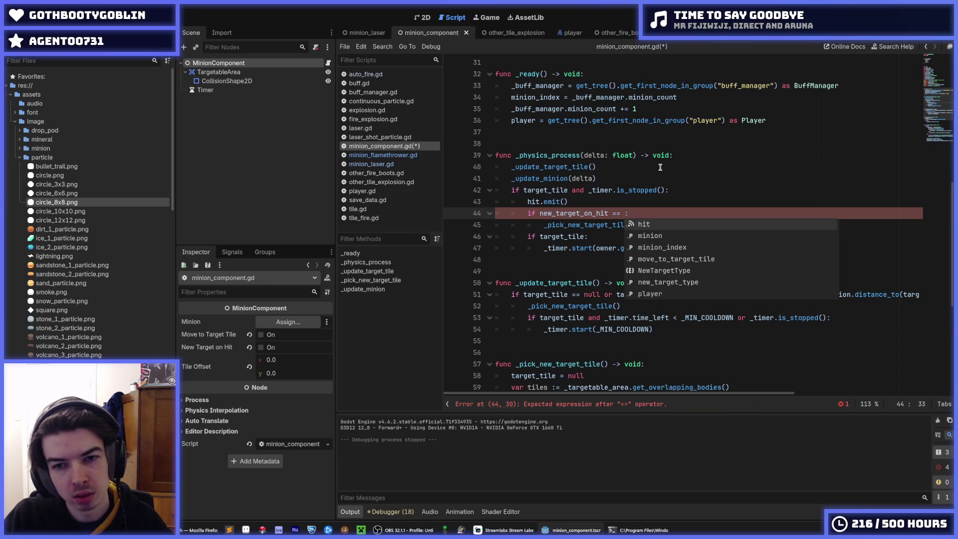
text(TargetT)
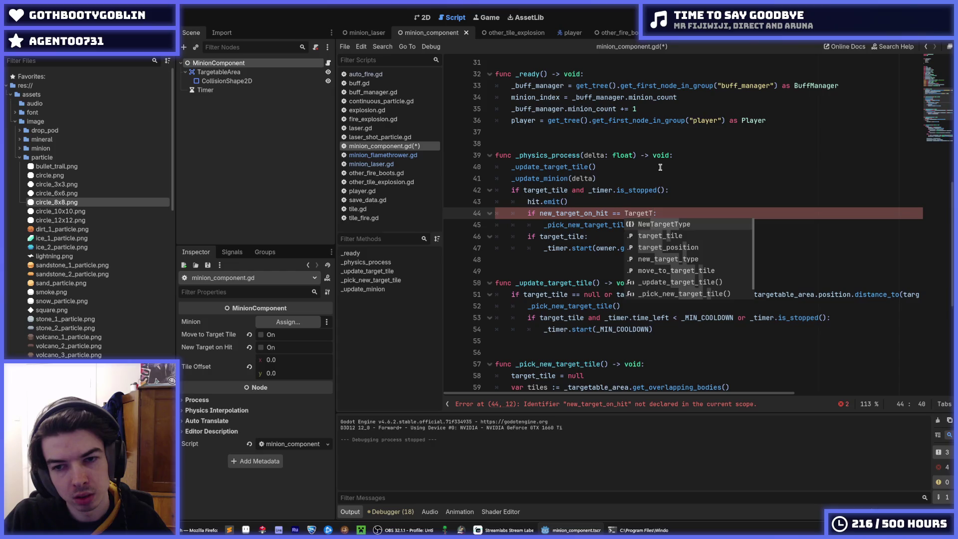
key(Return)
text(.)
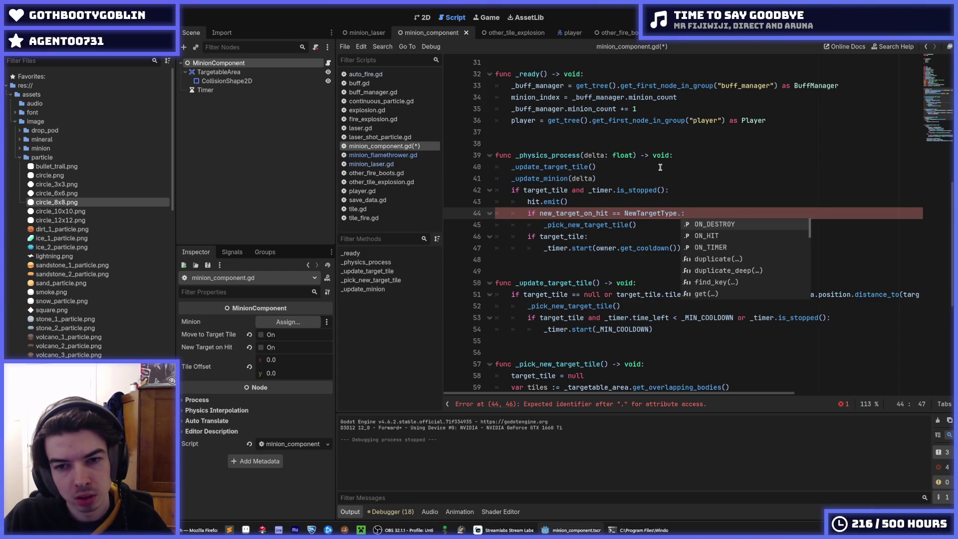
key(Down)
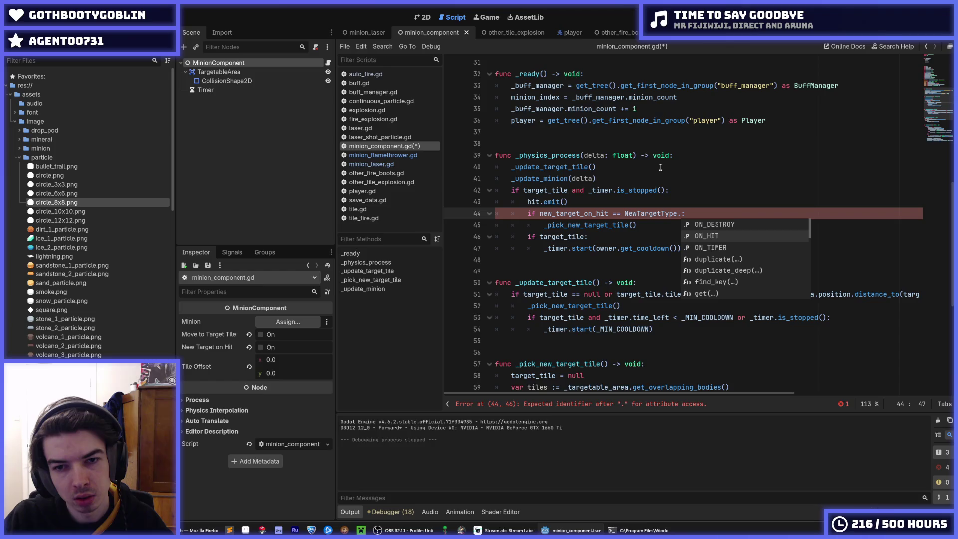
key(Return)
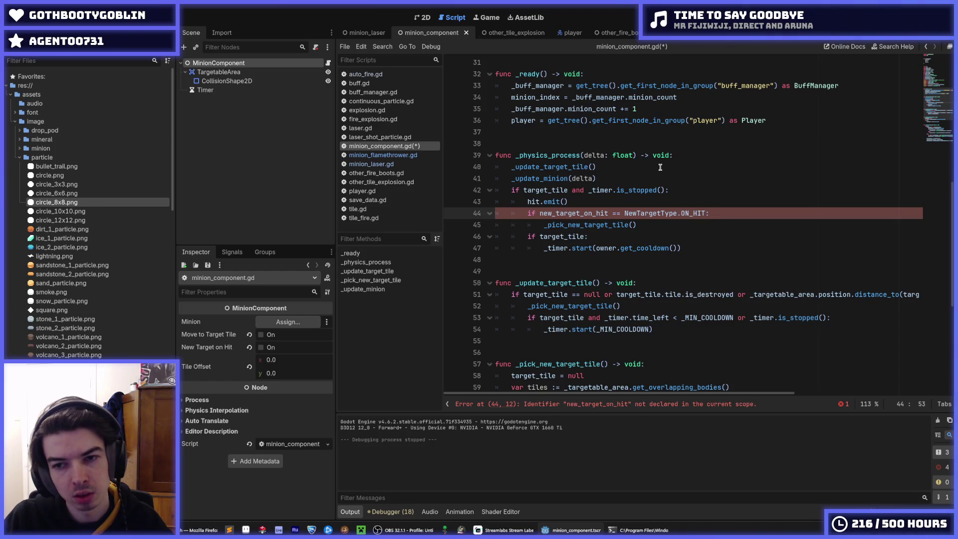
key(ctrl+s)
text(:)
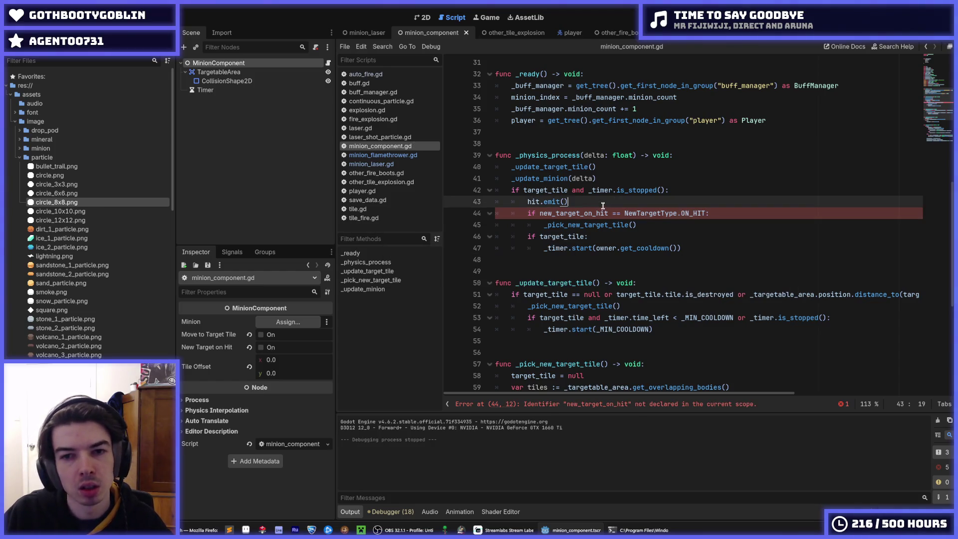
click(711, 204)
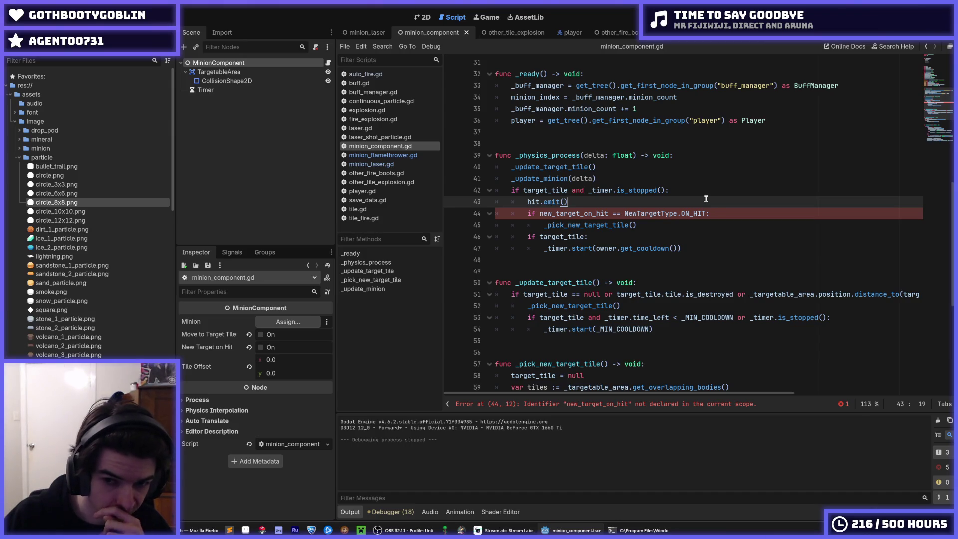
click(708, 209)
key(Up)
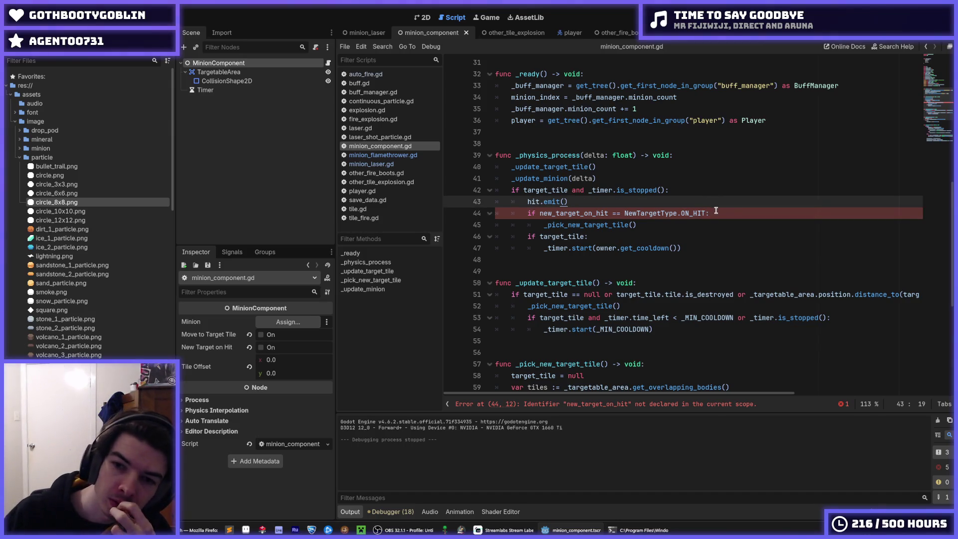
key(Down)
click(715, 203)
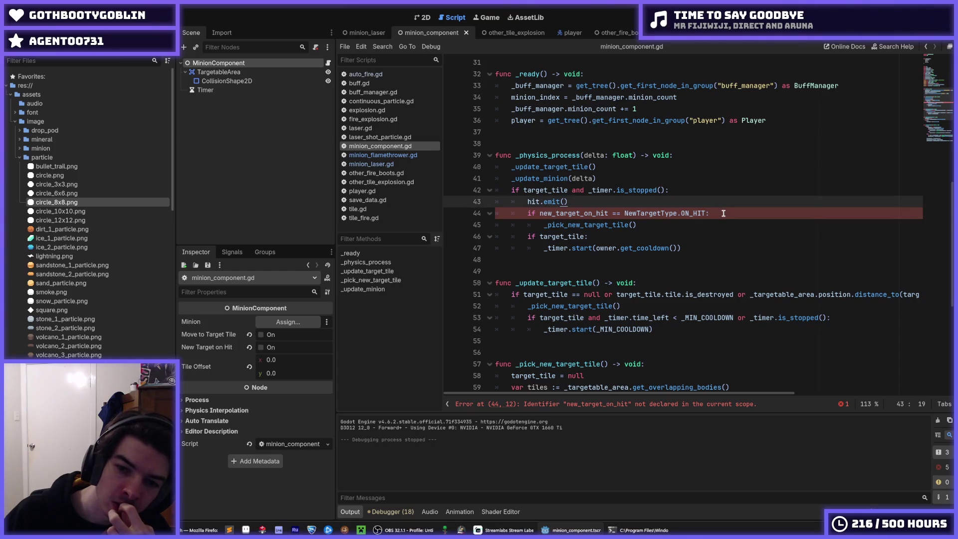
click(724, 213)
click(718, 202)
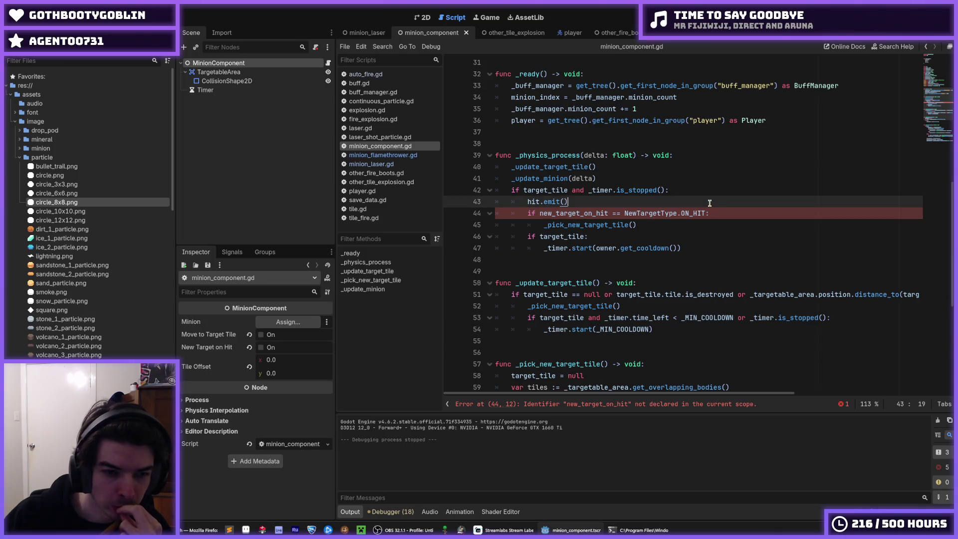
click(718, 213)
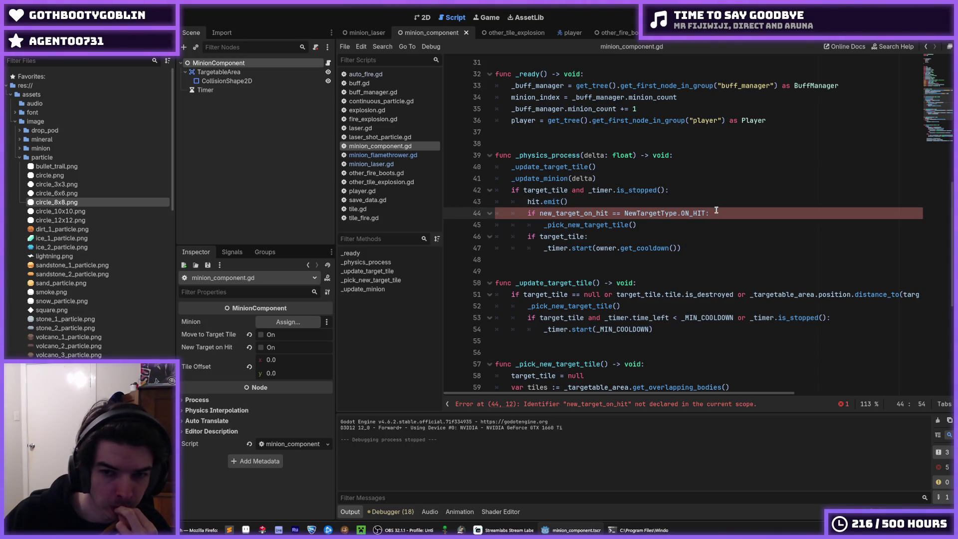
click(711, 202)
click(719, 214)
click(710, 204)
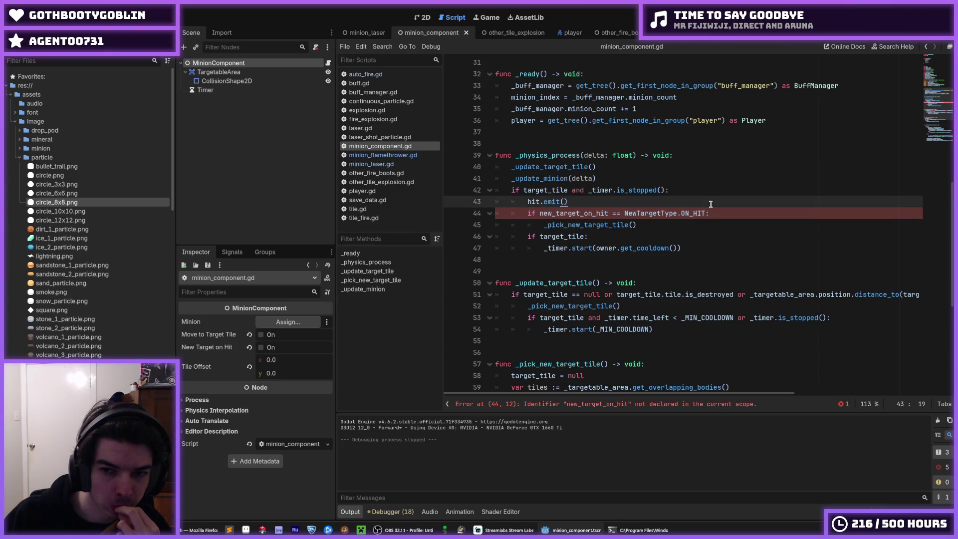
click(724, 215)
click(714, 202)
click(714, 214)
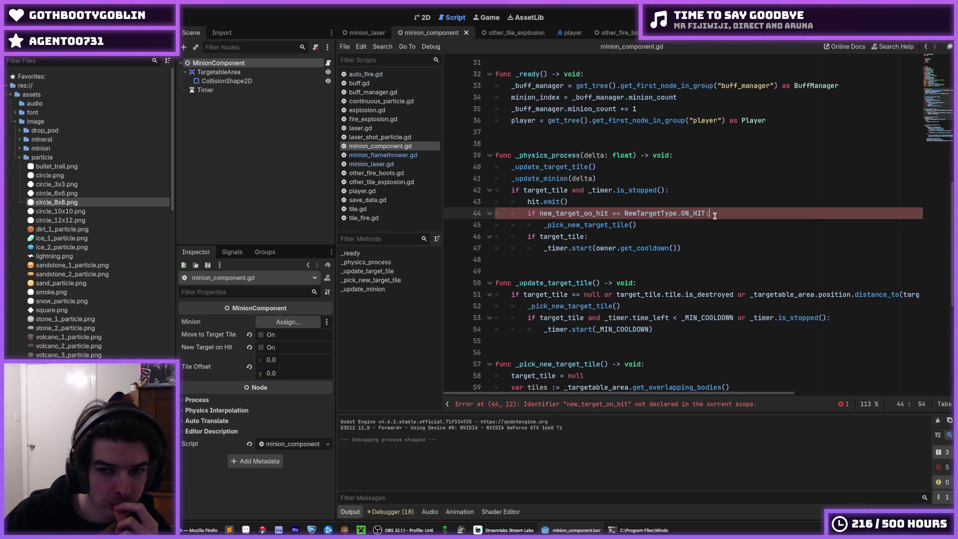
click(706, 203)
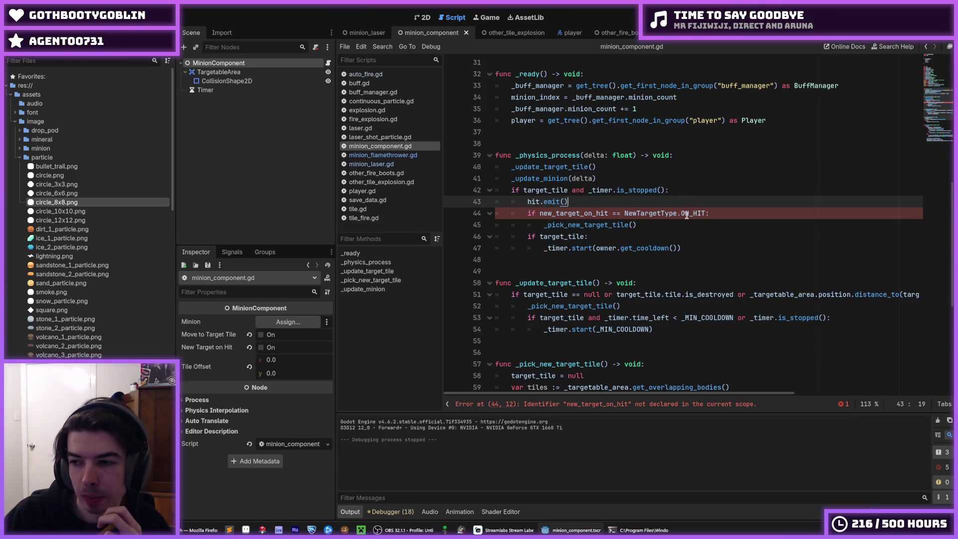
click(709, 214)
click(709, 203)
click(709, 213)
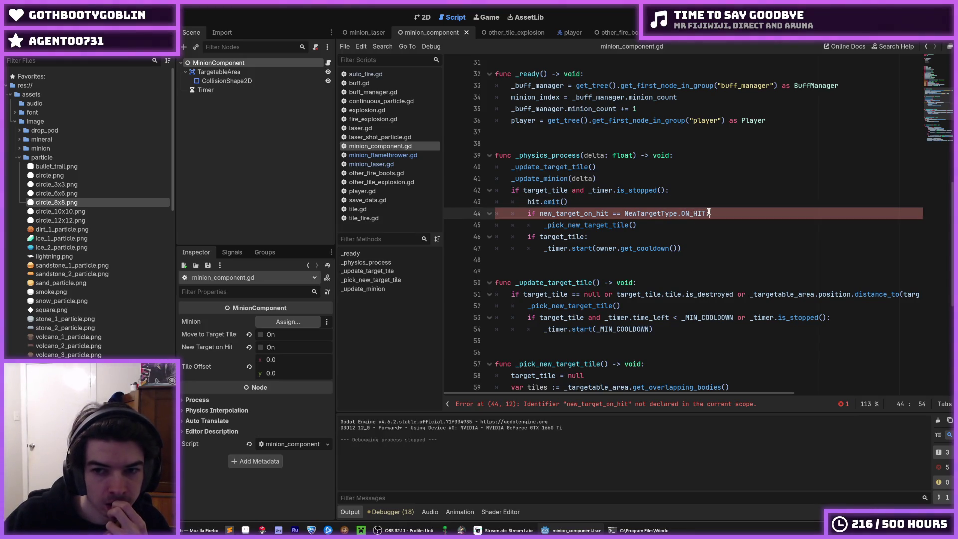
drag(706, 213, 624, 214)
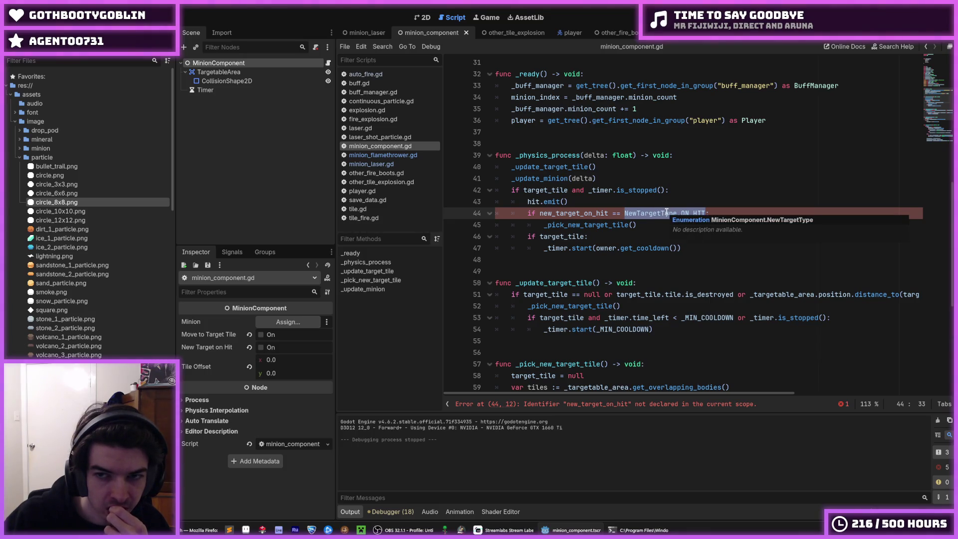
On line 44, change new_target_on_hit to new_target_type.
double_click(579, 210)
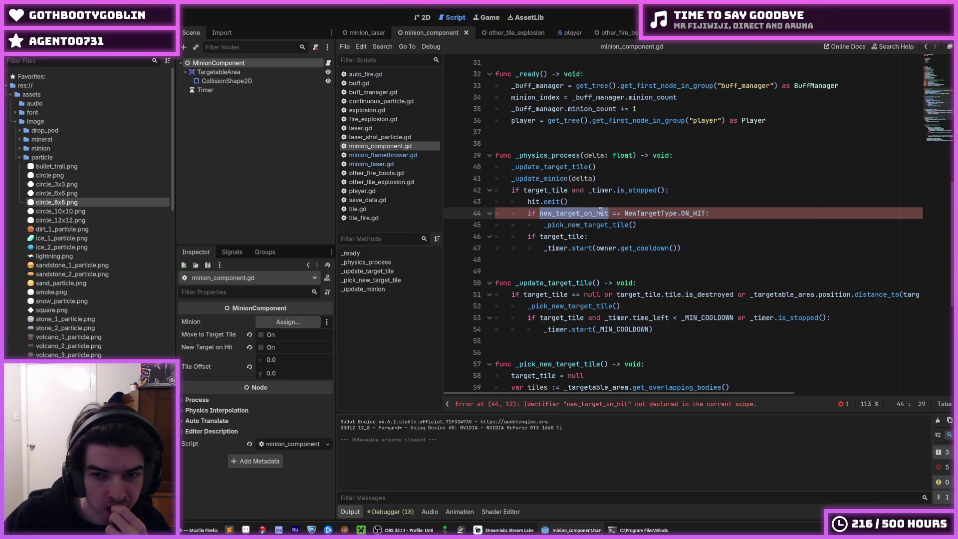
drag(608, 213, 584, 214)
text(type)
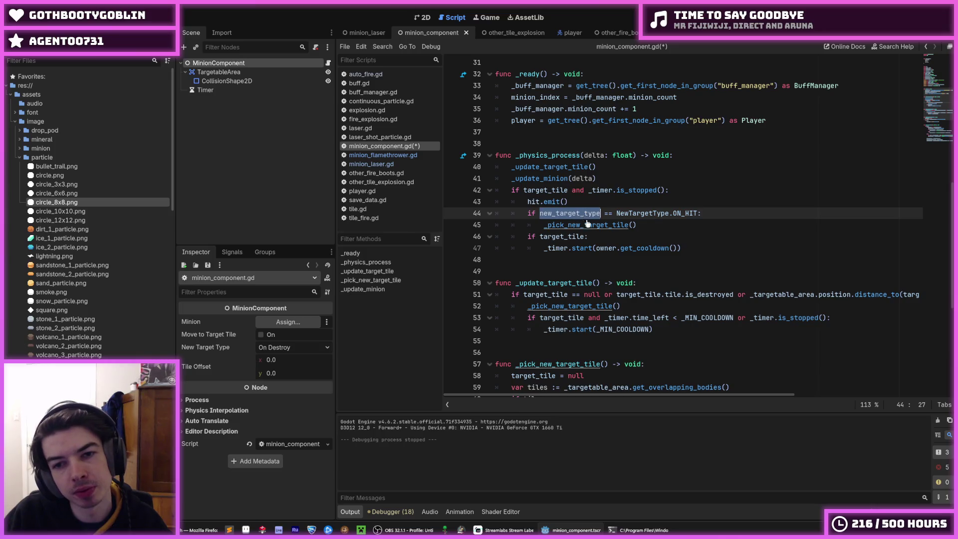
scroll(582, 220, down, 6)
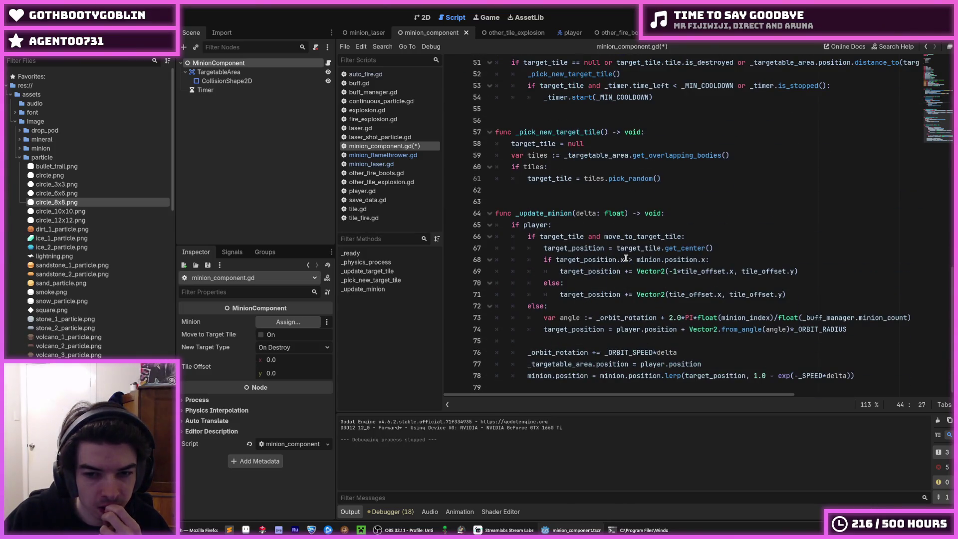
Search the script for 'new_target_on' and inspect the new_target_type name.
click(688, 204)
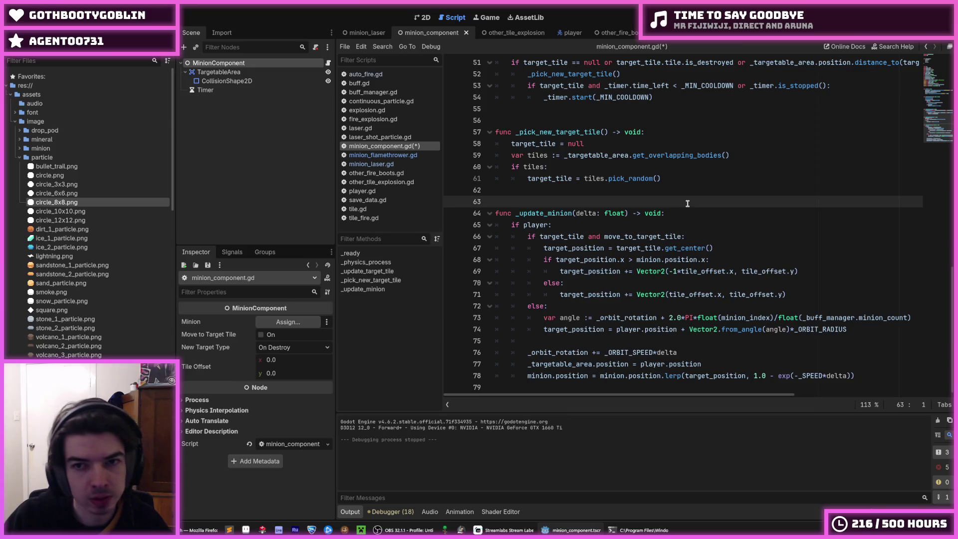
key(ctrl+f)
text(new_target_on)
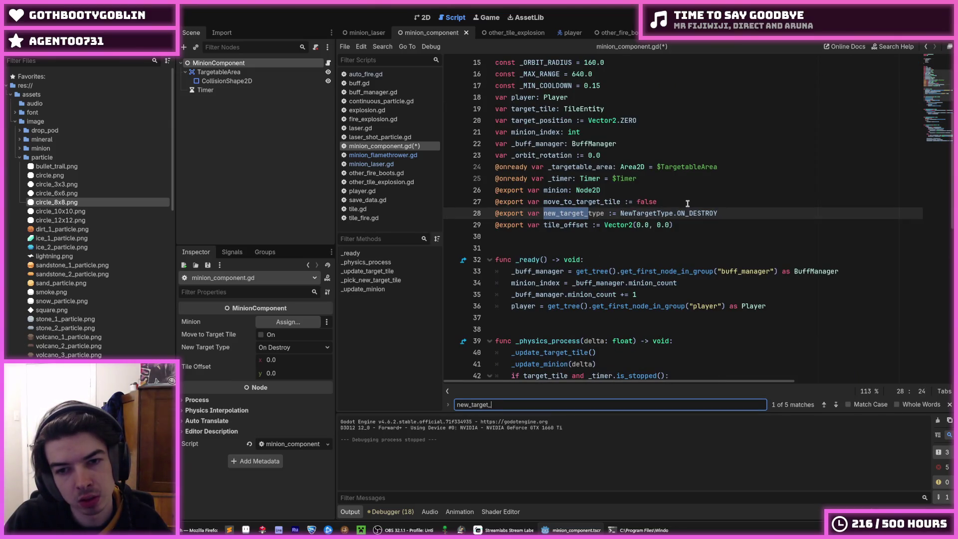
key(Escape)
double_click(570, 214)
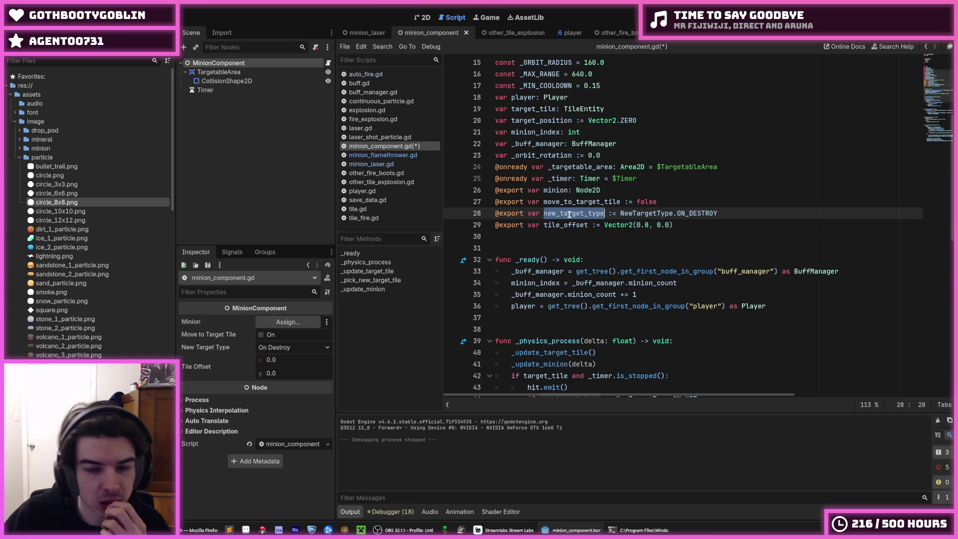
right_click(570, 212)
click(613, 262)
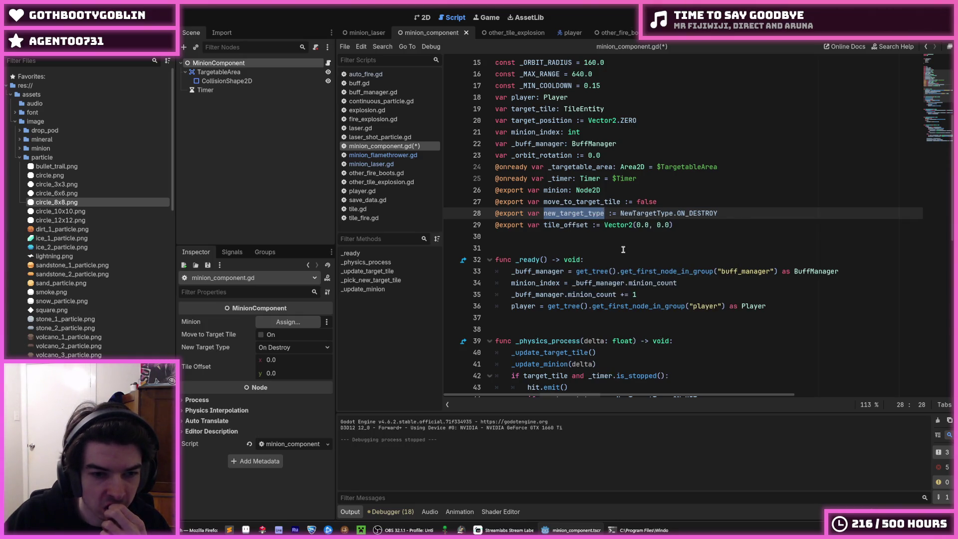
Review the variable declarations, ending at the new_target_type export line.
scroll(623, 249, down, 7)
click(623, 249)
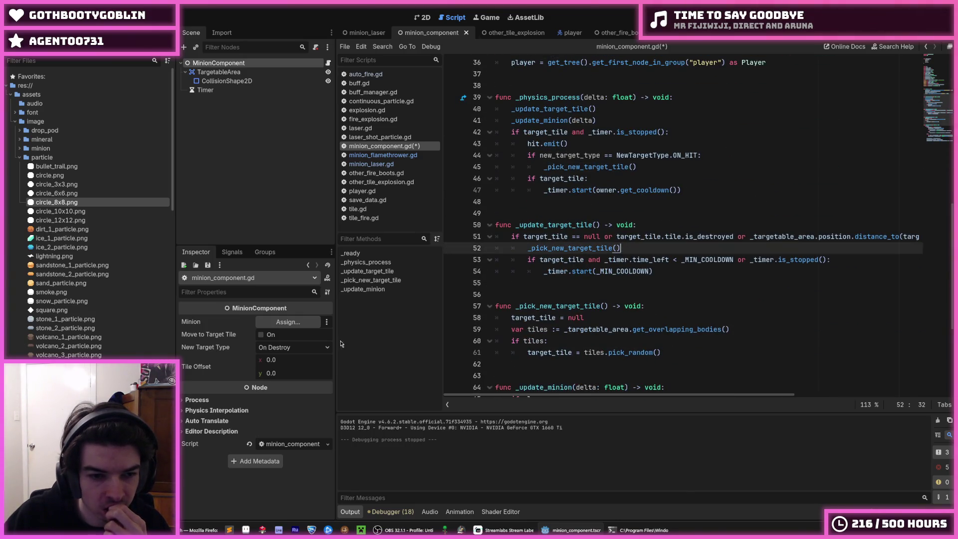
click(294, 347)
key(Escape)
scroll(547, 257, up, 9)
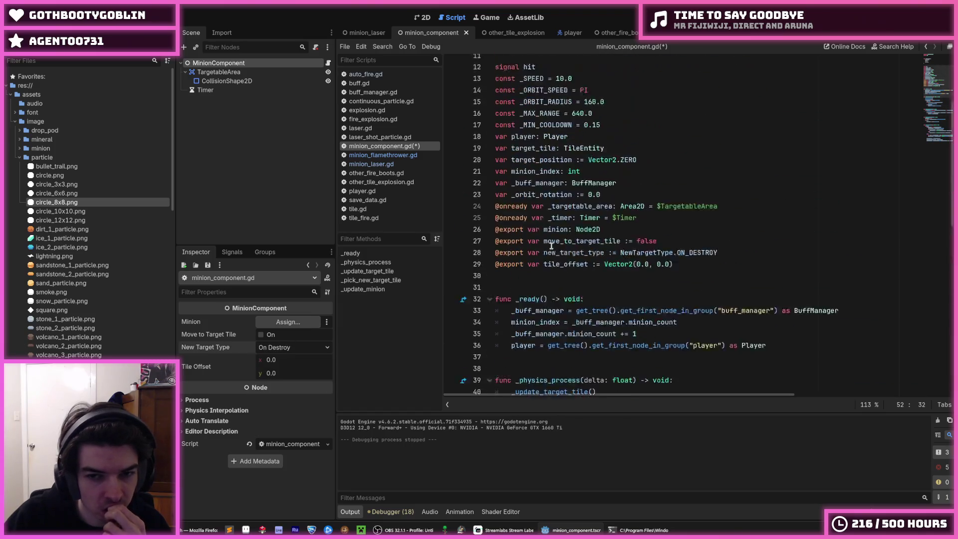
click(648, 226)
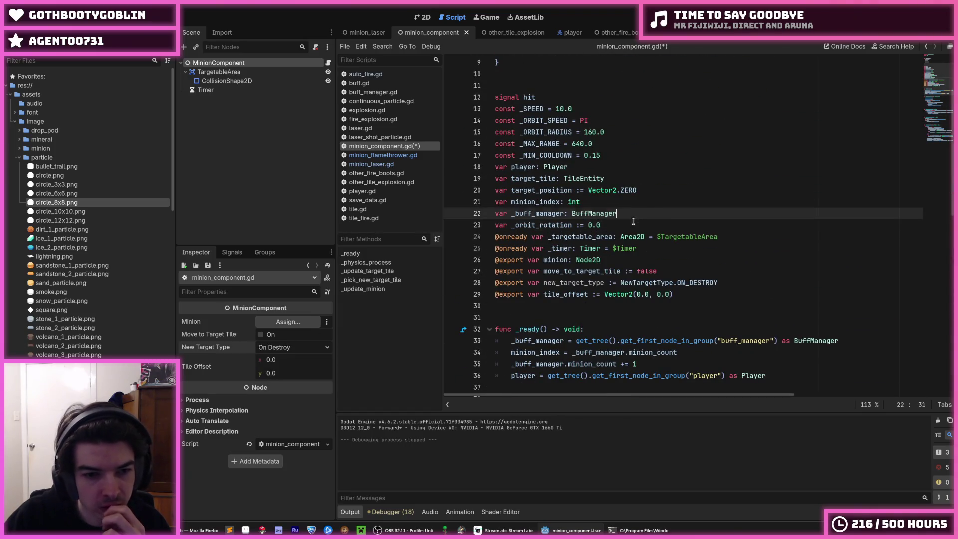
click(626, 214)
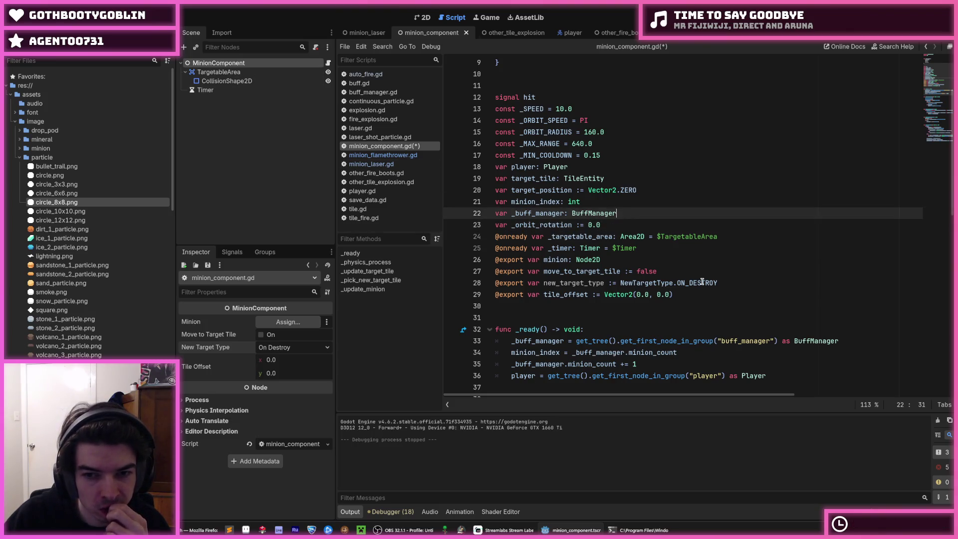
click(719, 290)
click(737, 281)
key(Down)
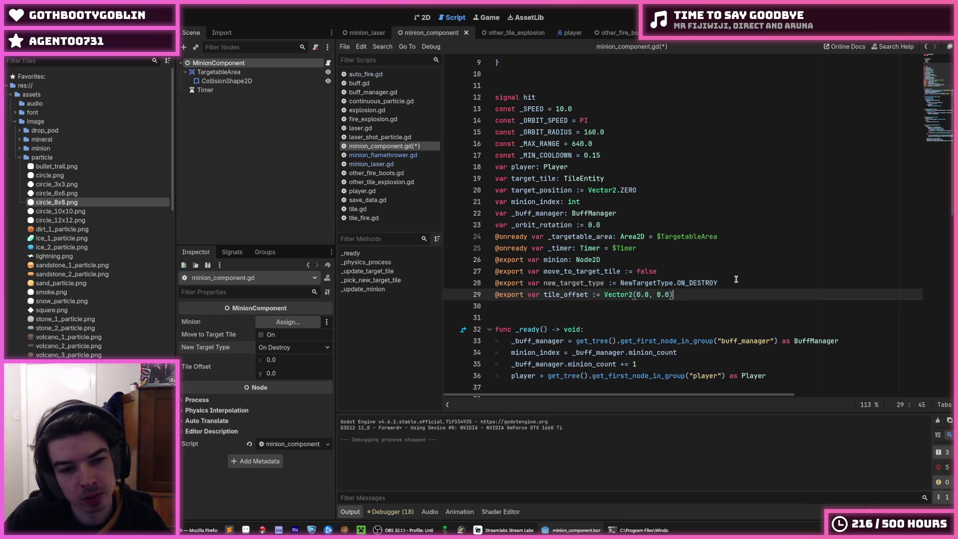
key(Return)
text(@expotr)
key(BackSpace)
key(BackSpace)
text(rt var new)
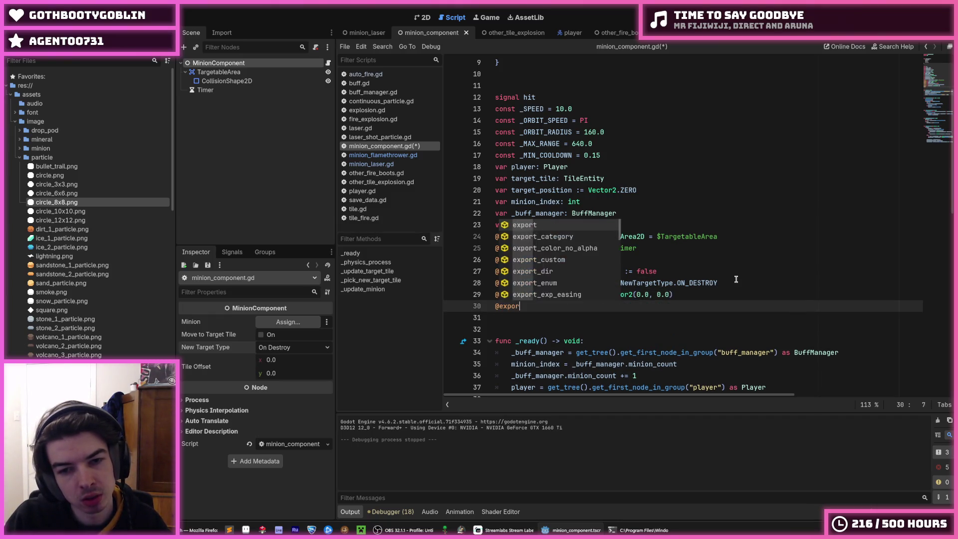
text(_target_timer :=)
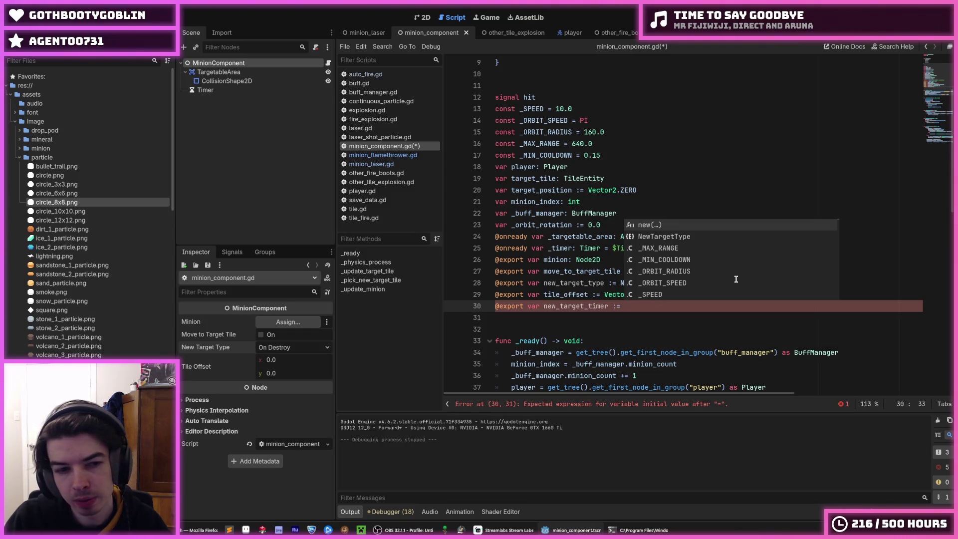
key(Left)
key(Left)
key(Left)
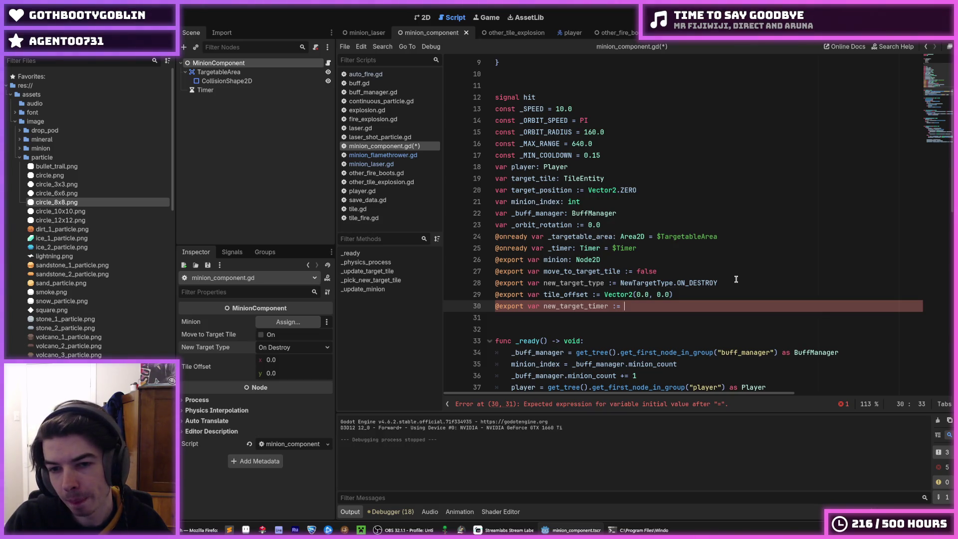
text(0.0)
key(ctrl+s)
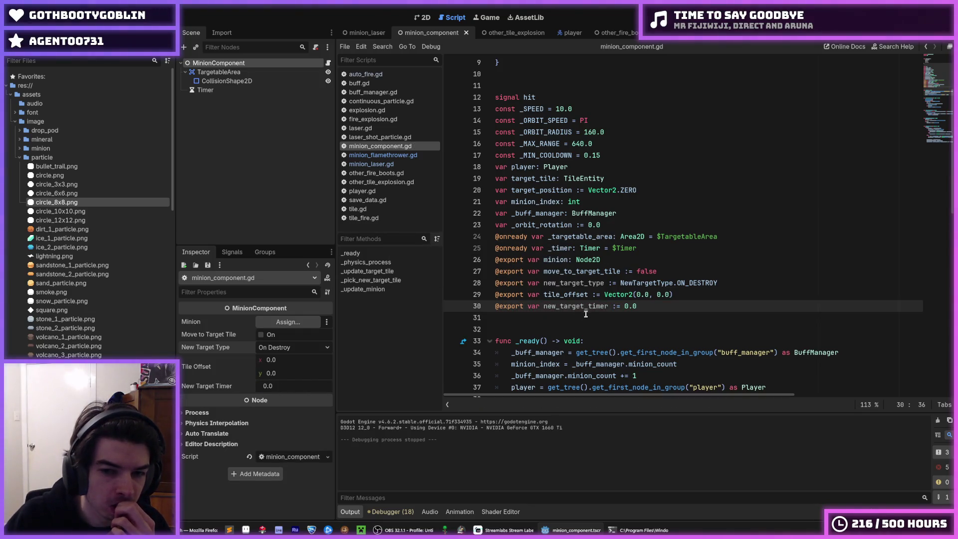
Rename the new export variable to target_duration.
drag(608, 306, 589, 306)
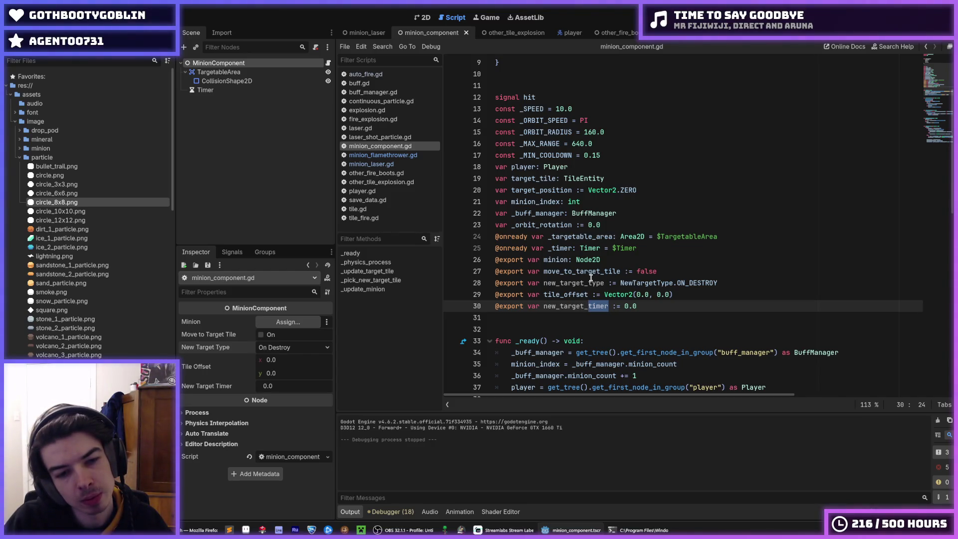
text(d)
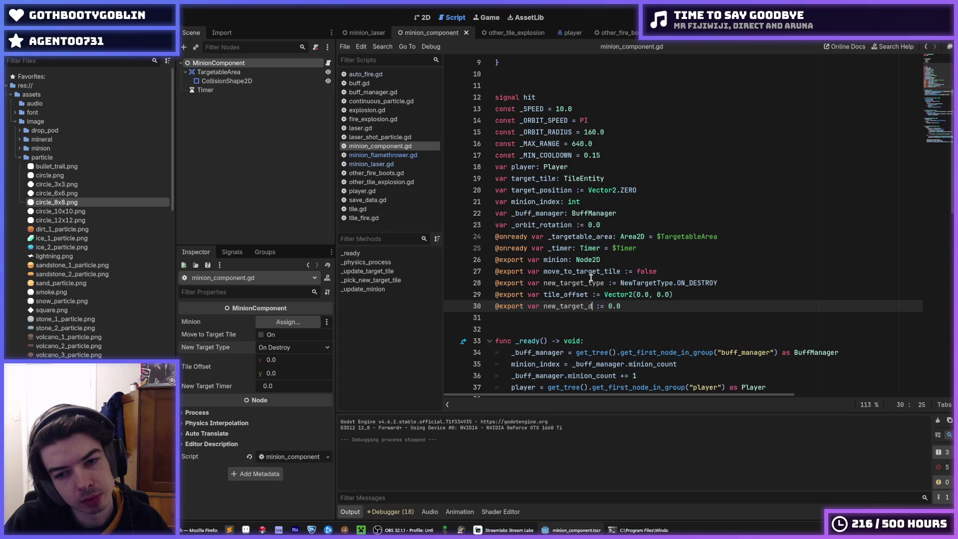
key(ctrl+z)
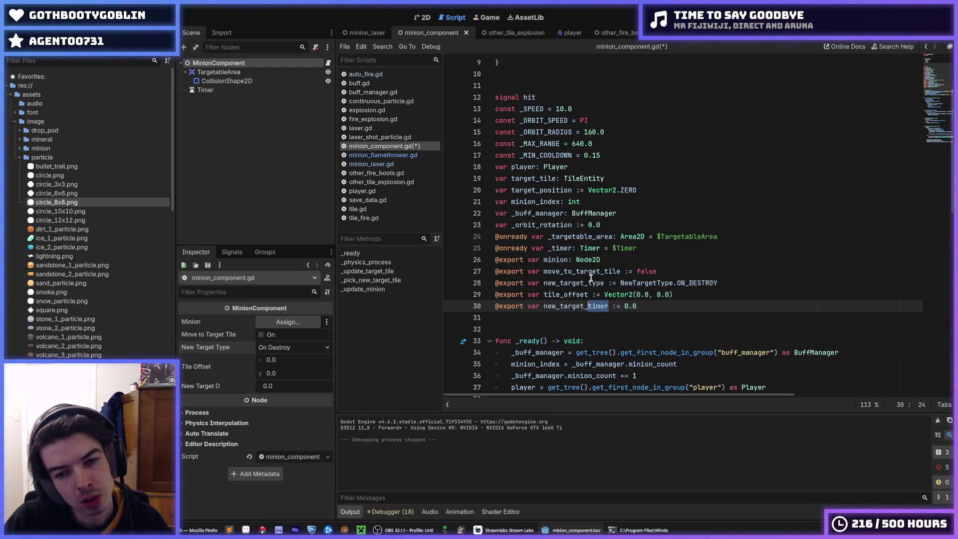
key(End)
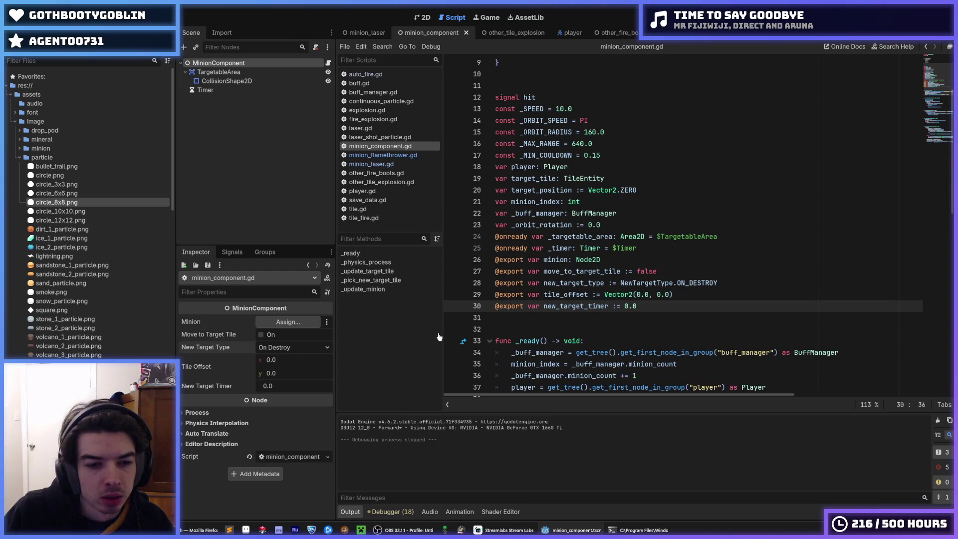
key(ctrl+s)
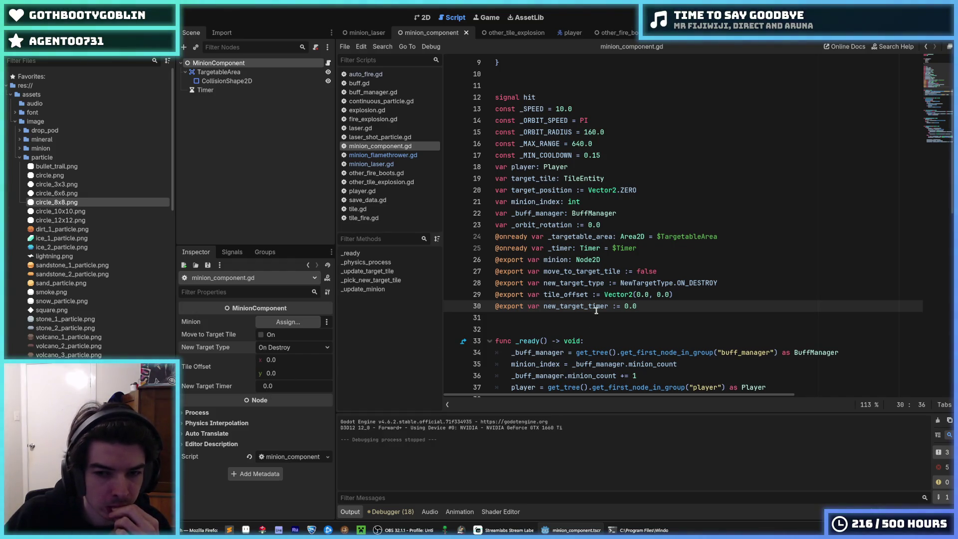
drag(609, 306, 543, 306)
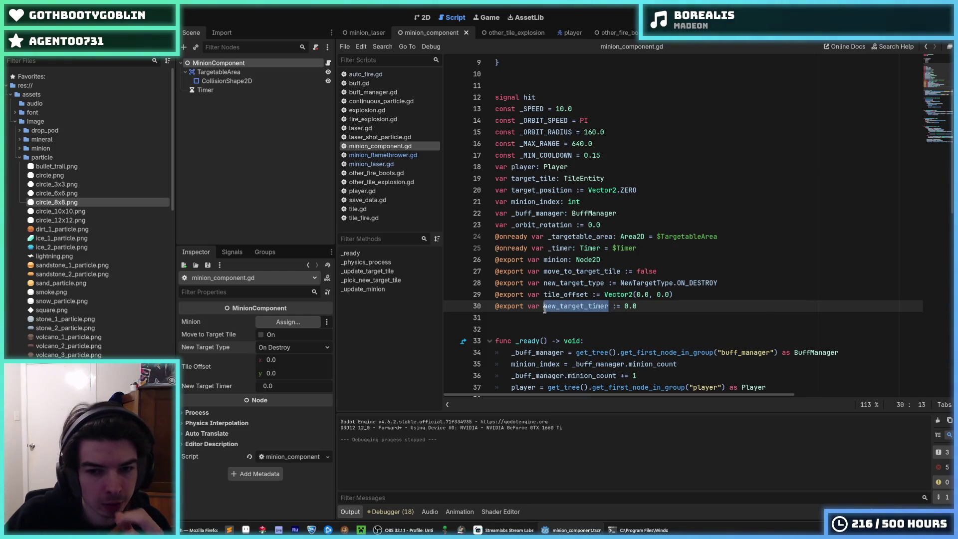
text(target_duratio)
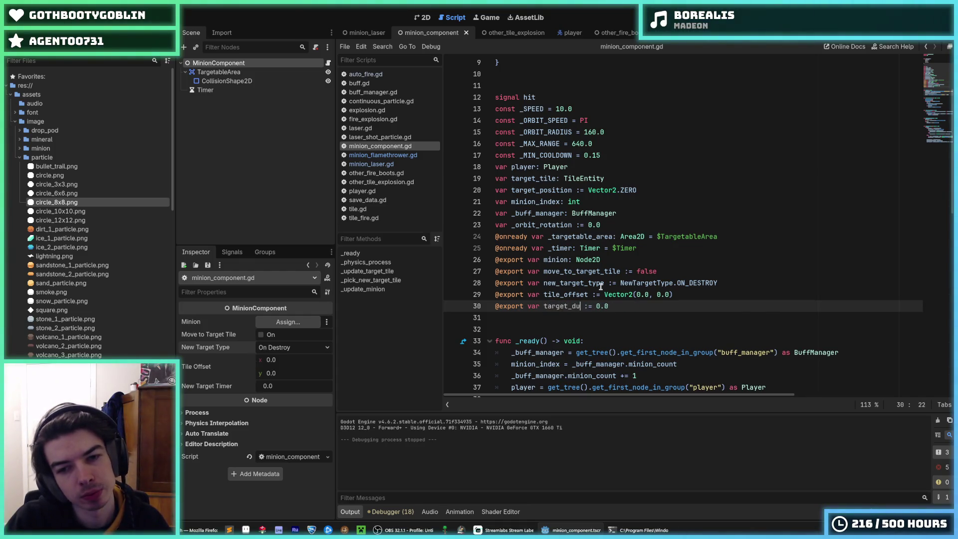
text(n)
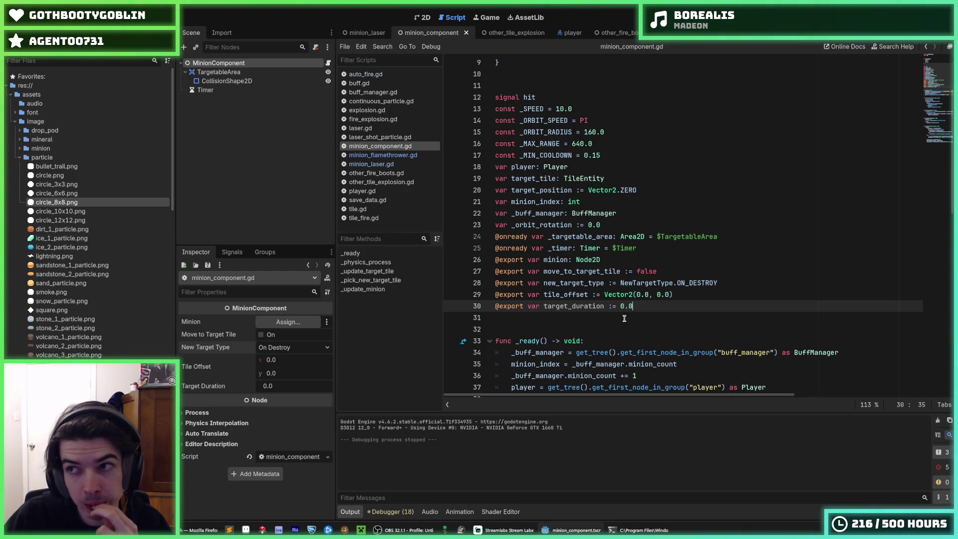
scroll(500, 332, down, 3)
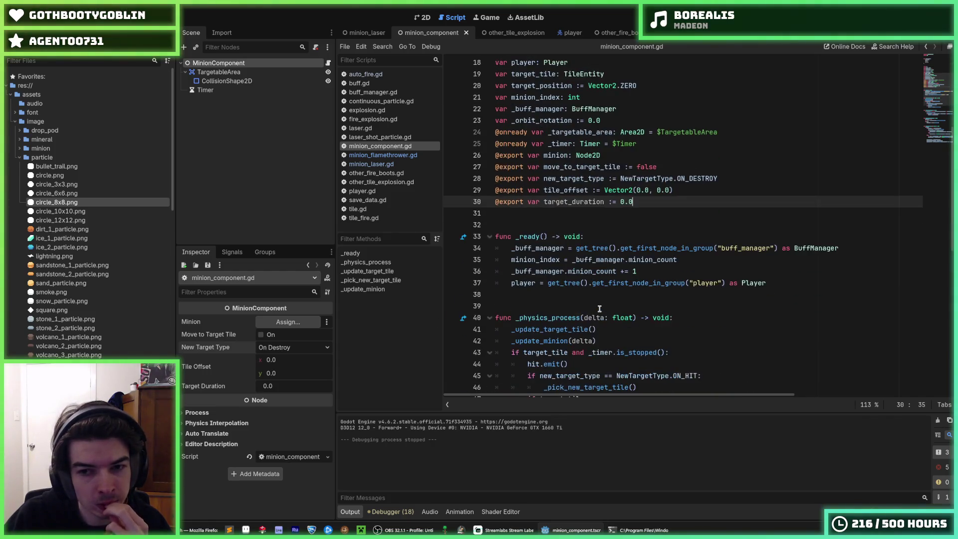
Copy the target_duration name and select the existing Timer node.
click(562, 202)
double_click(562, 202)
right_click(568, 203)
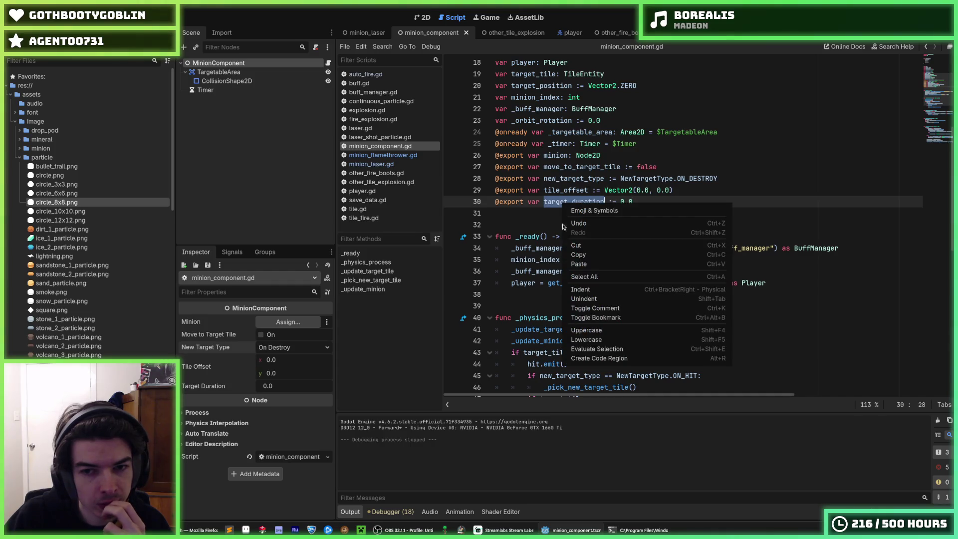
click(584, 255)
scroll(606, 286, down, 1)
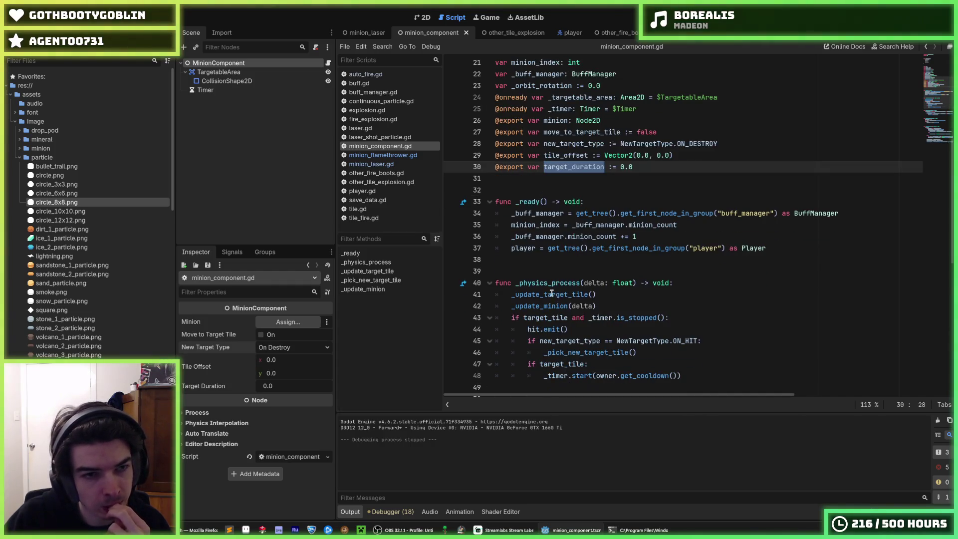
click(215, 91)
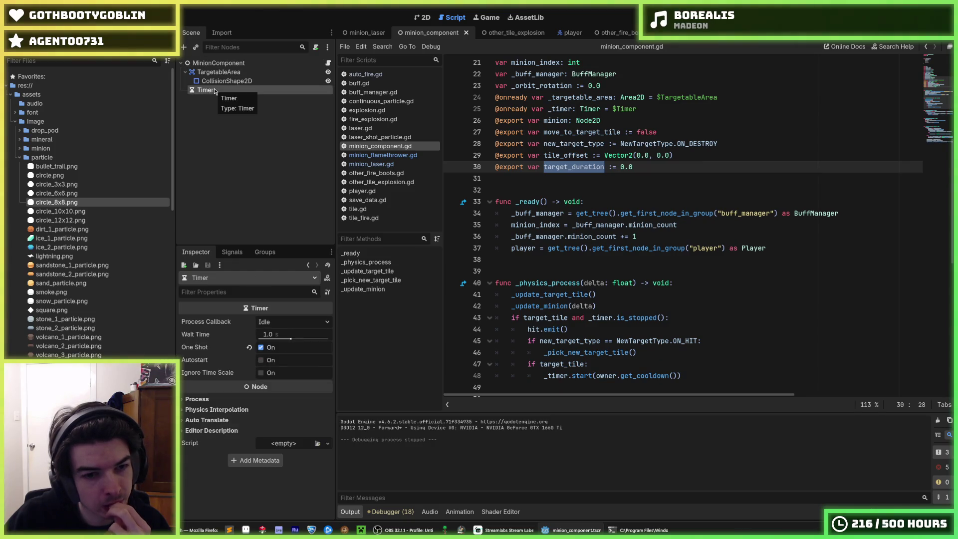
Add a new Timer child node under MinionComponent and begin renaming it.
right_click(224, 63)
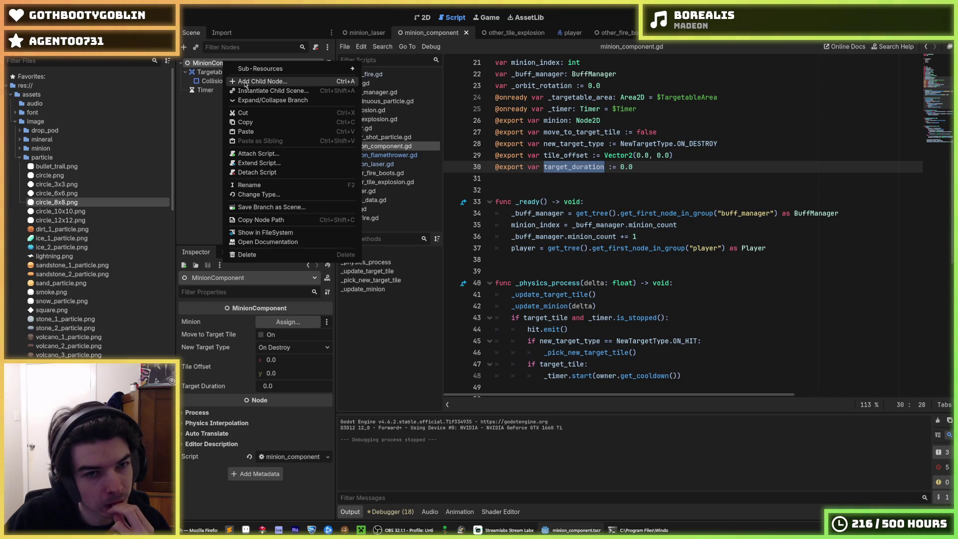
click(245, 81)
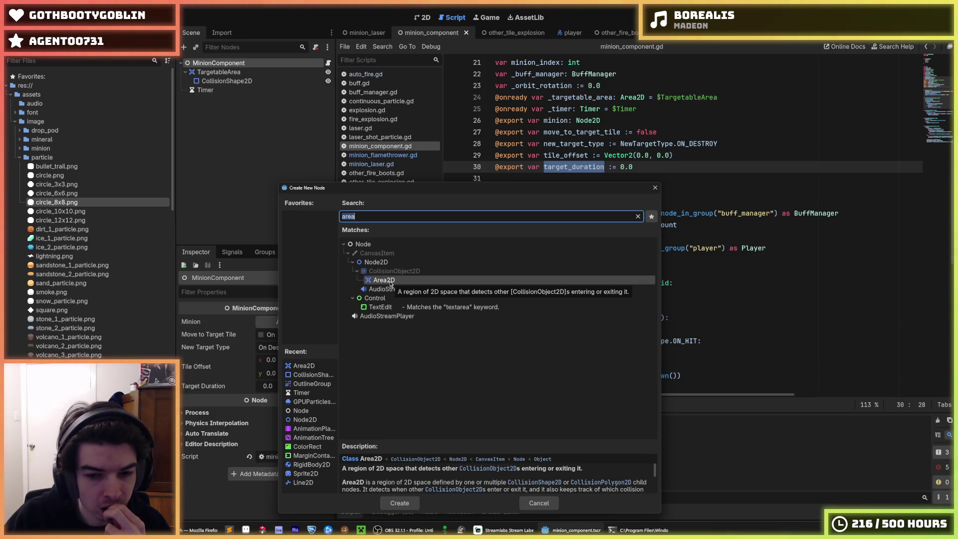
text(tim)
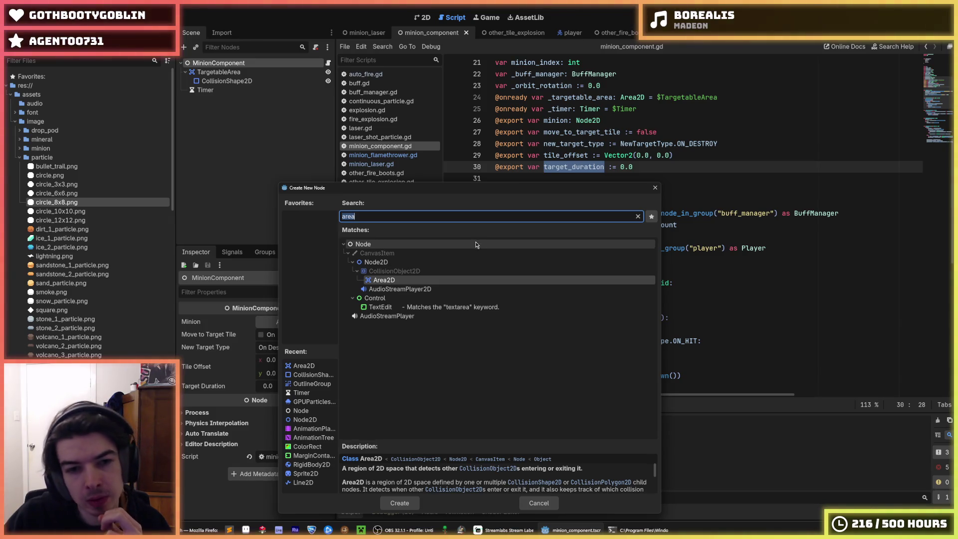
text(er)
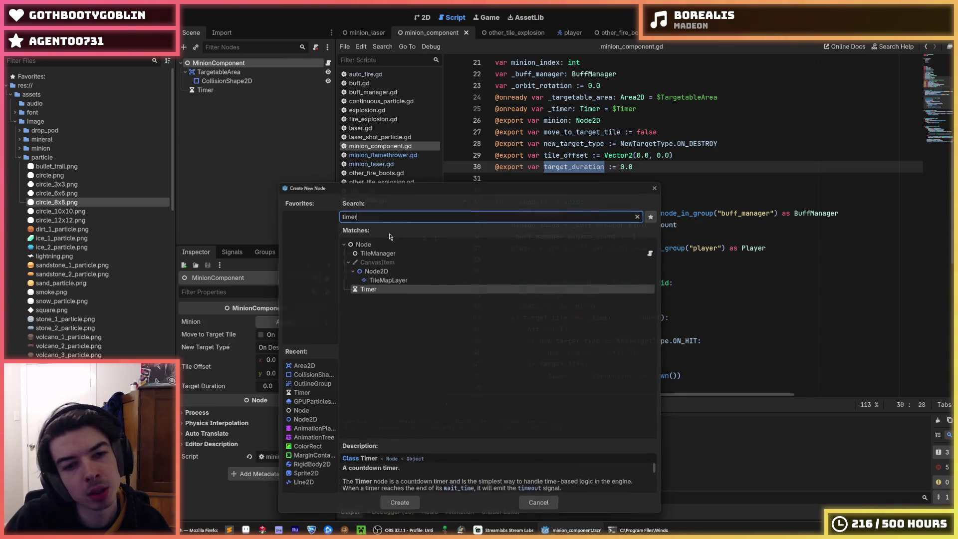
key(Return)
key(F2)
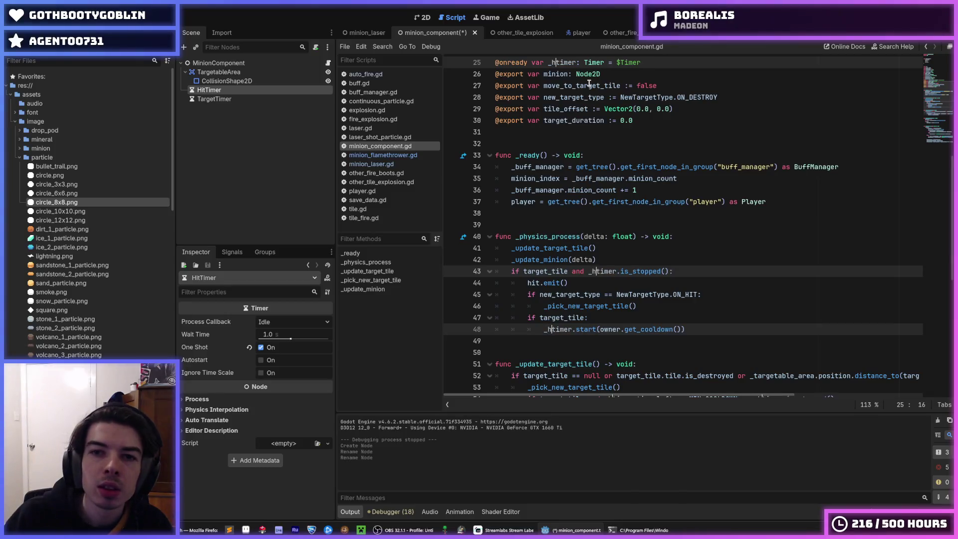
Change the node path on line 25 from $Timer to $HitTimer.
scroll(589, 84, up, 3)
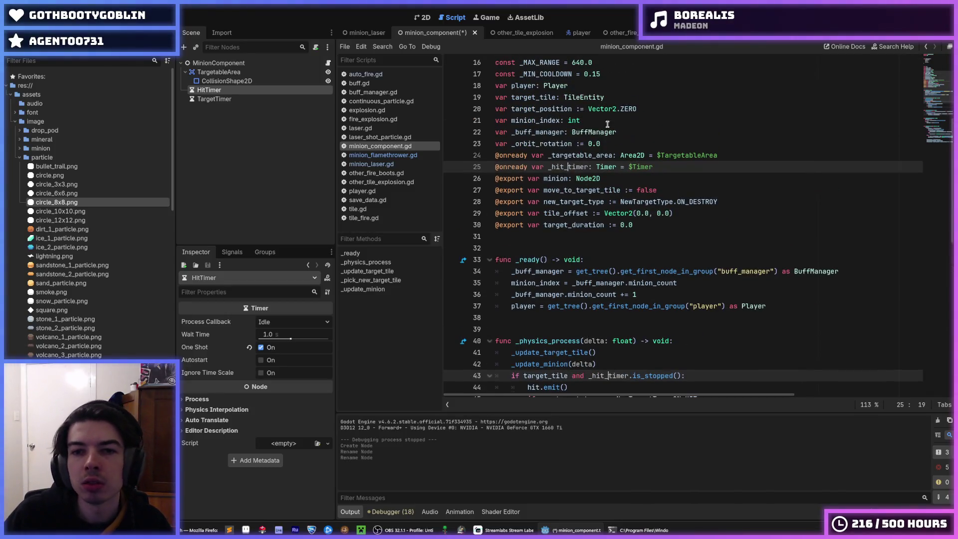
double_click(641, 167)
click(640, 166)
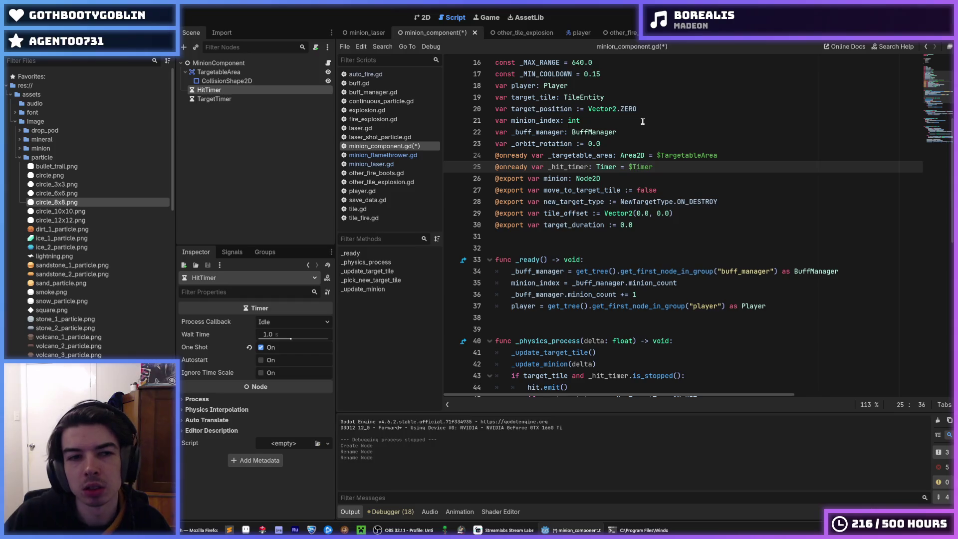
text(Hit)
Duplicate line 25 as '_target_timer = $TargetTimer' on line 26.
click(565, 166)
key(ctrl+shift+d)
click(552, 179)
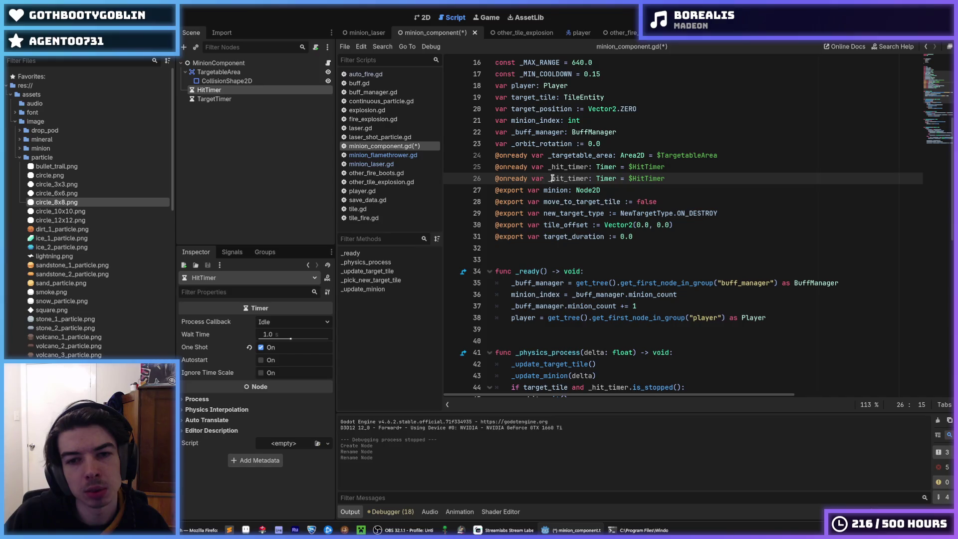
drag(553, 178, 564, 178)
text(target)
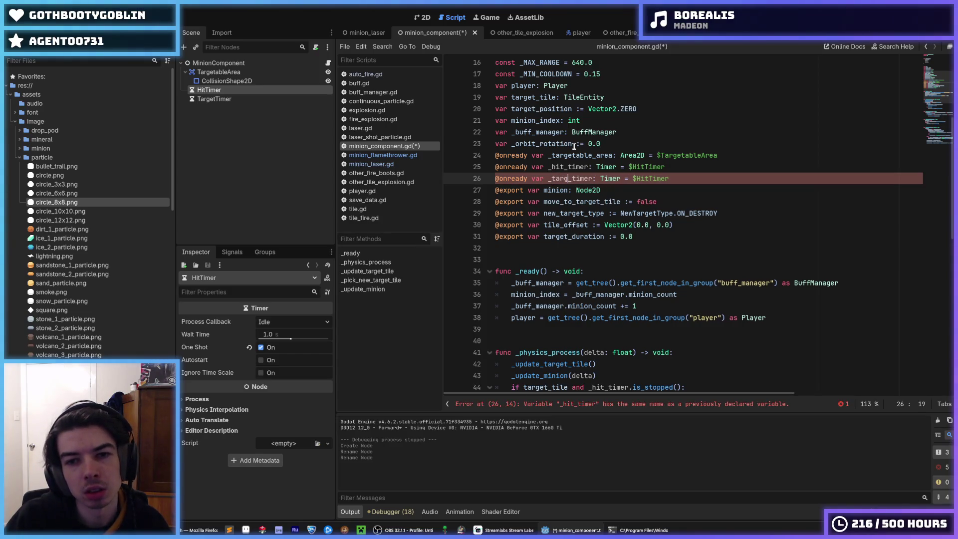
key(End)
key(Left)
key(Left)
key(Left)
key(BackSpace)
key(BackSpace)
key(BackSpace)
text(Target)
Save the script and the scene.
key(ctrl+s)
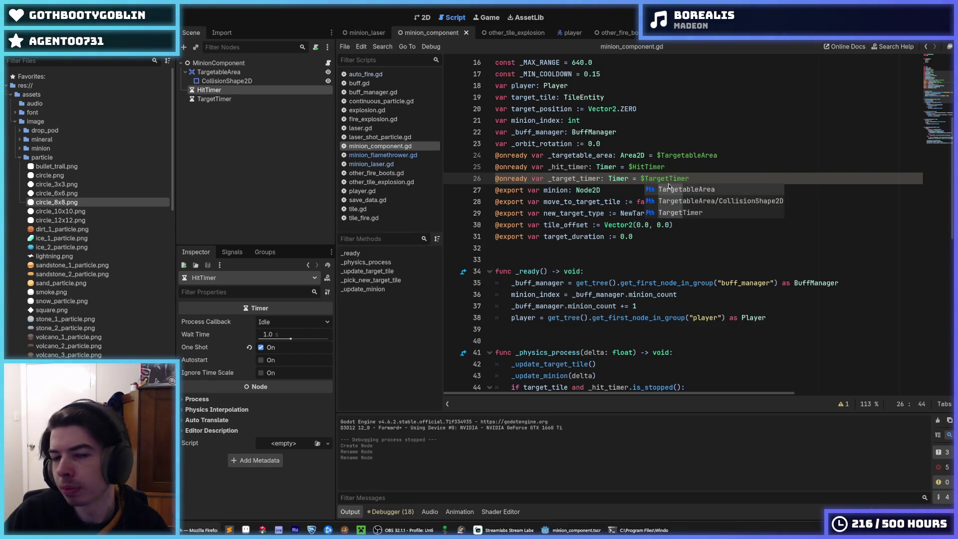
click(694, 166)
key(ctrl+s)
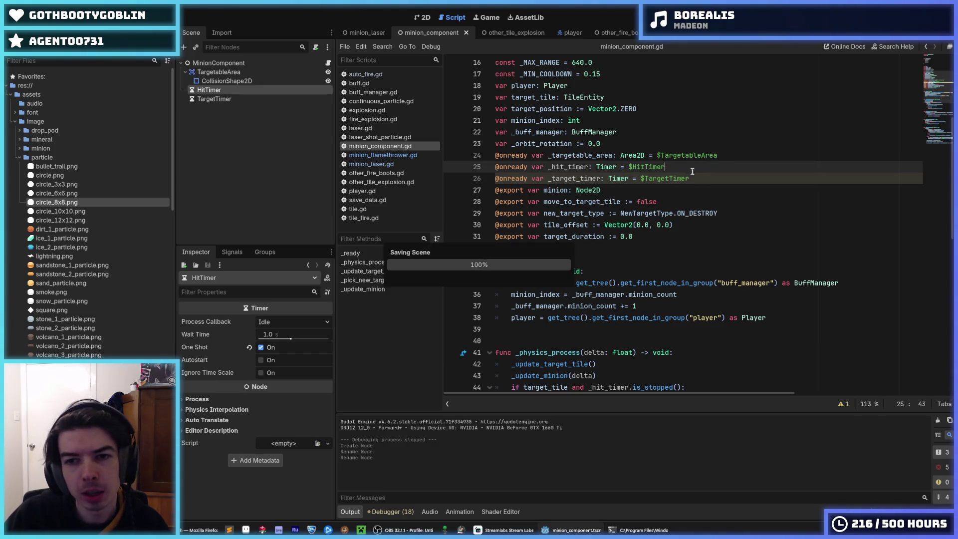
click(696, 174)
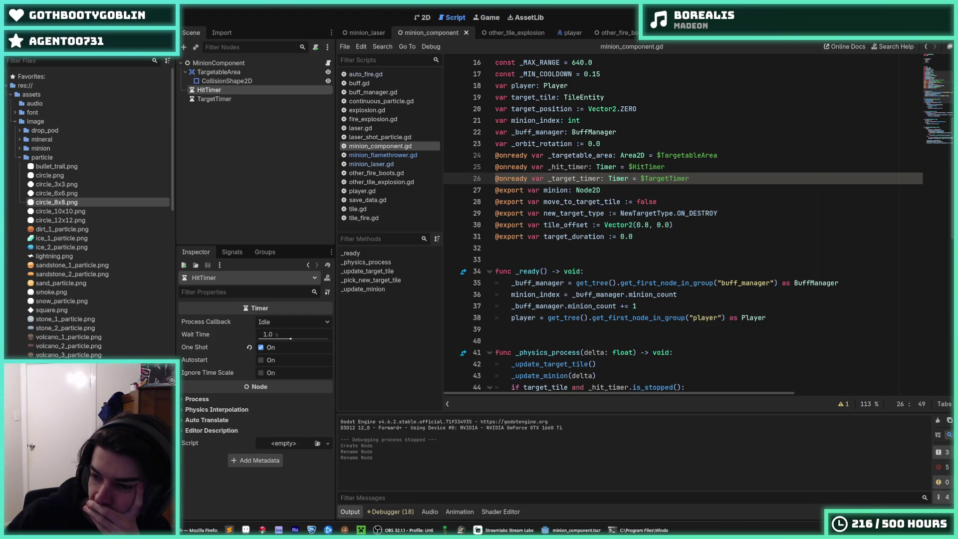
double_click(579, 180)
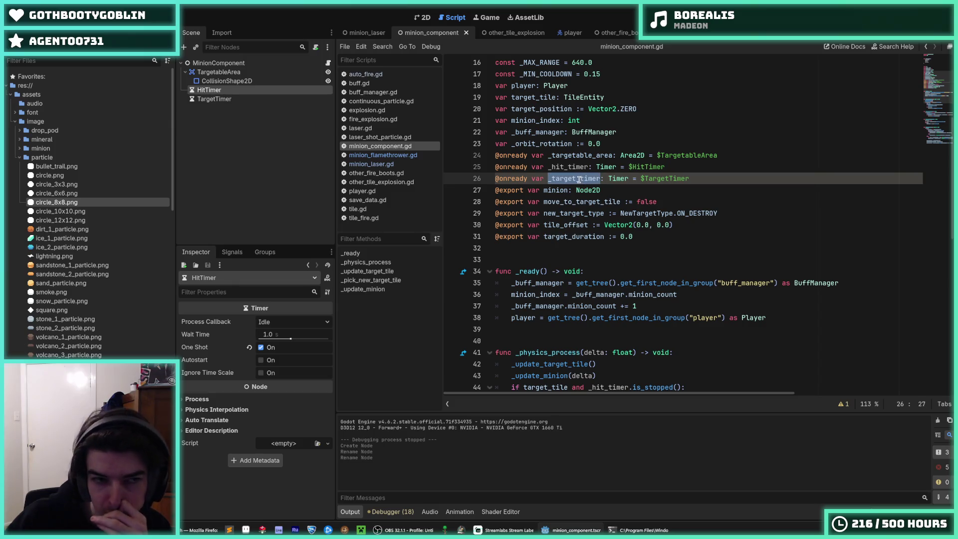
click(580, 180)
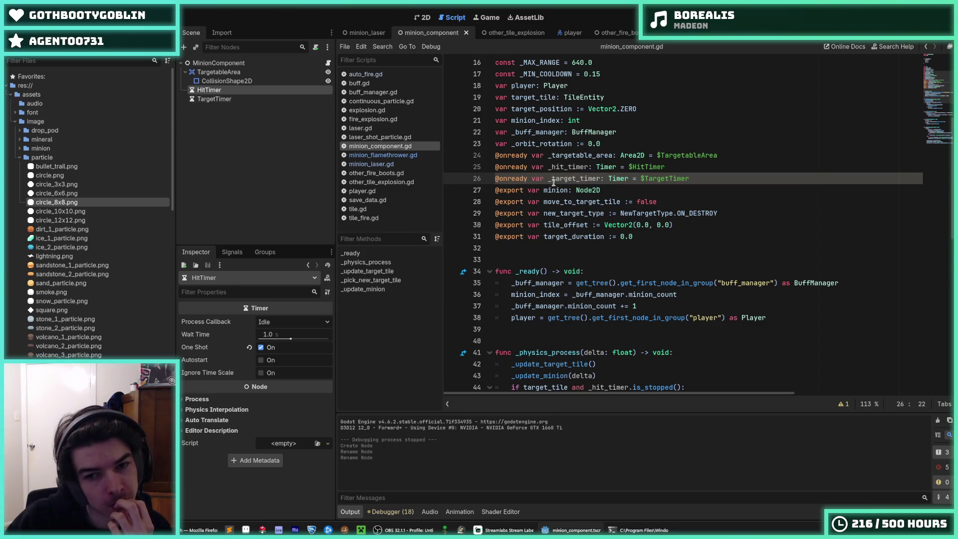
scroll(554, 185, down, 2)
scroll(556, 186, down, 3)
scroll(564, 189, up, 3)
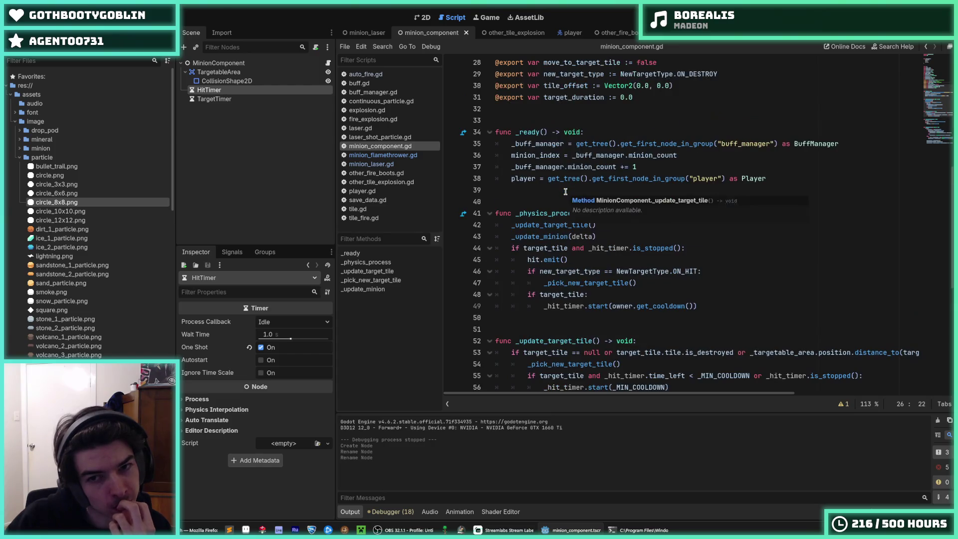
scroll(566, 192, up, 1)
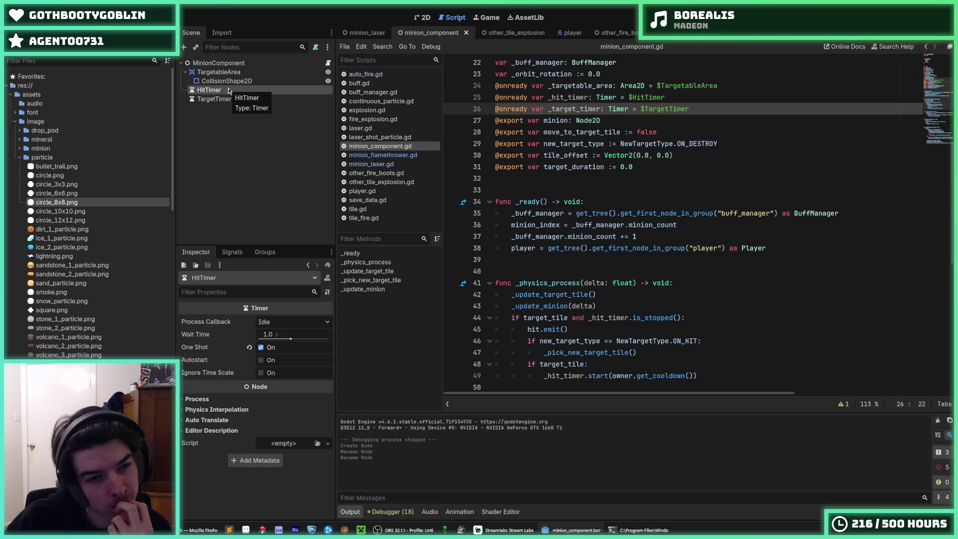
scroll(570, 193, down, 2)
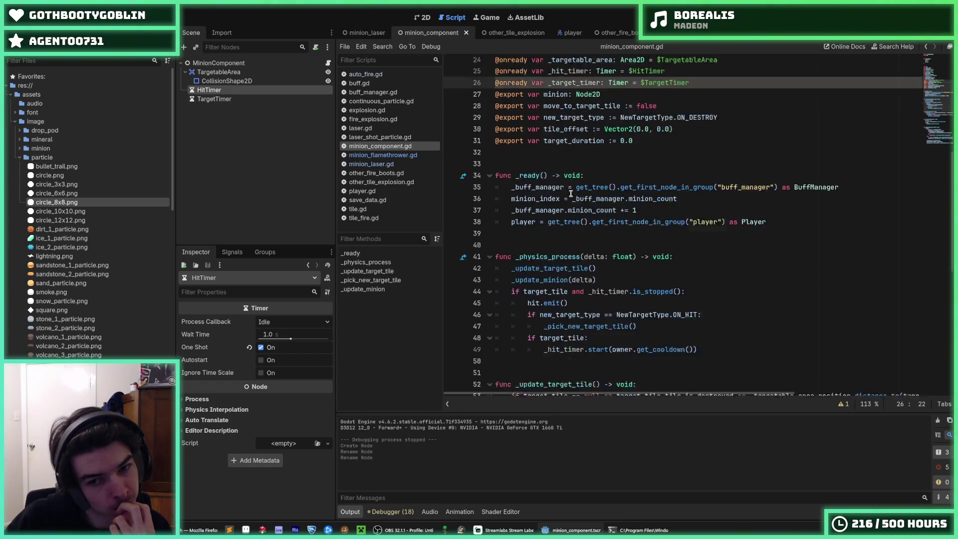
scroll(571, 195, down, 1)
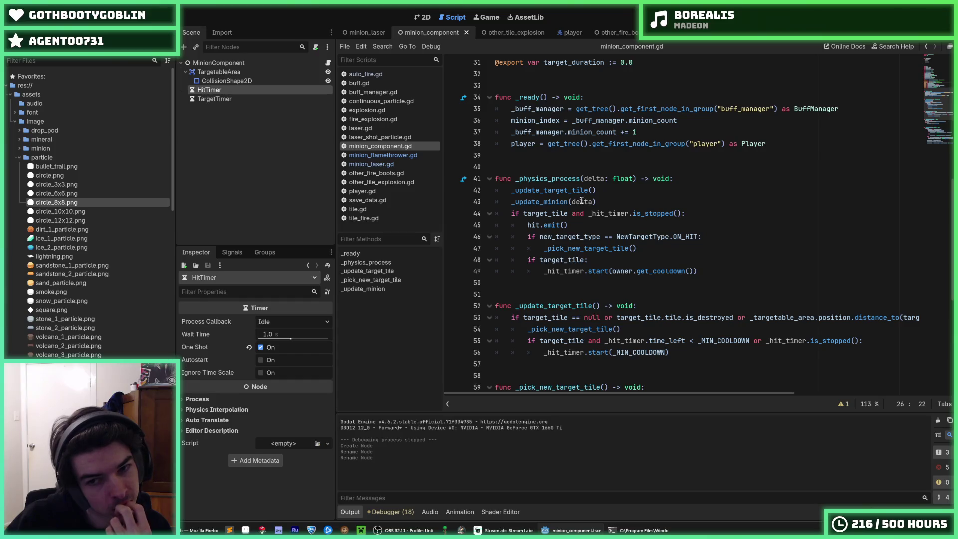
drag(716, 270, 544, 273)
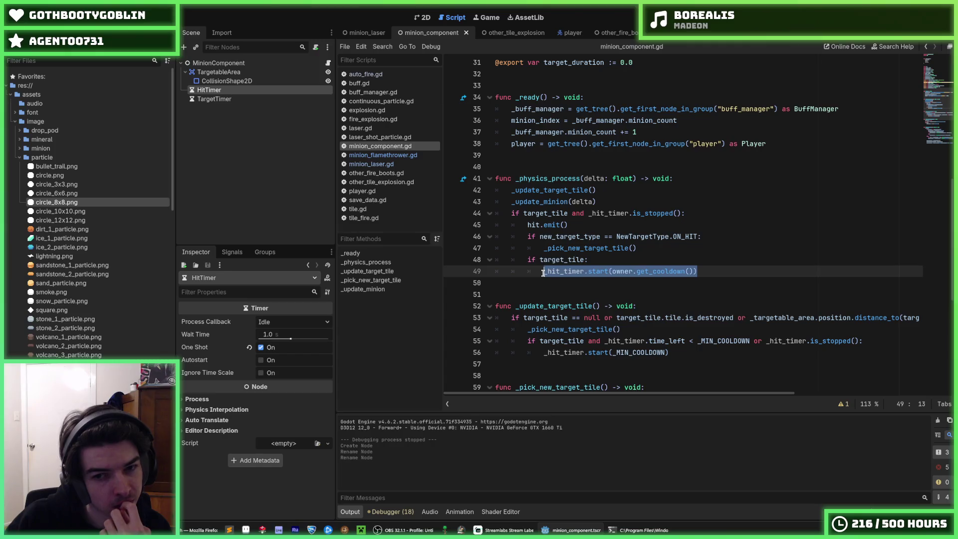
right_click(544, 273)
click(569, 324)
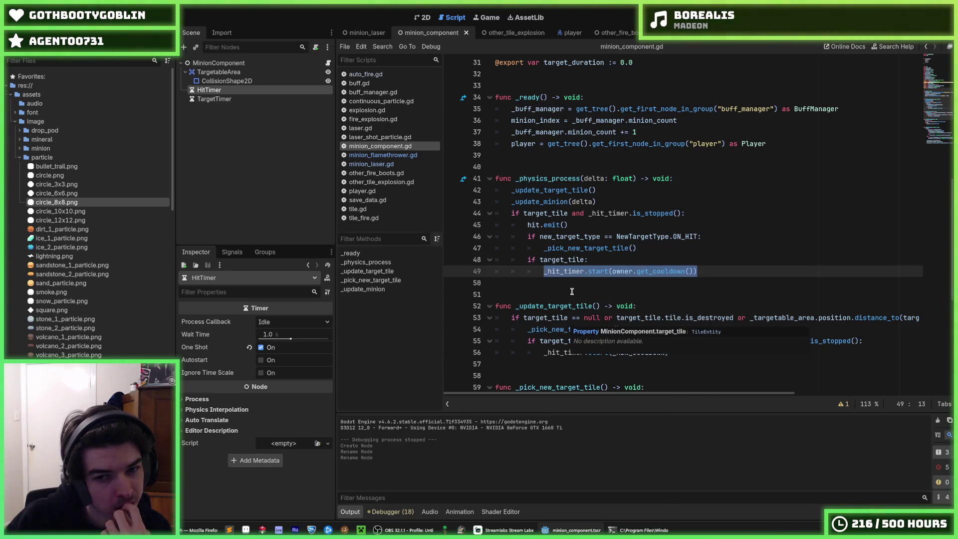
click(596, 260)
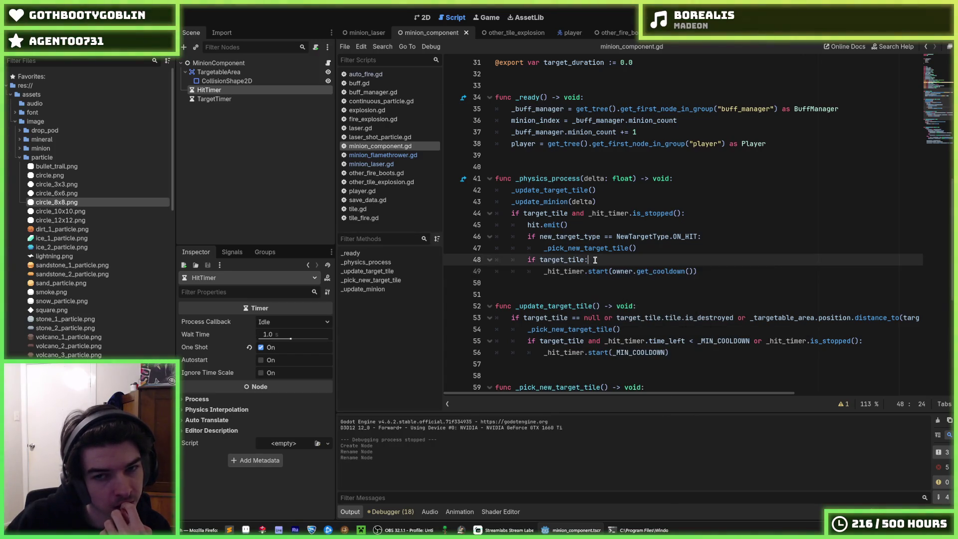
click(213, 99)
click(213, 91)
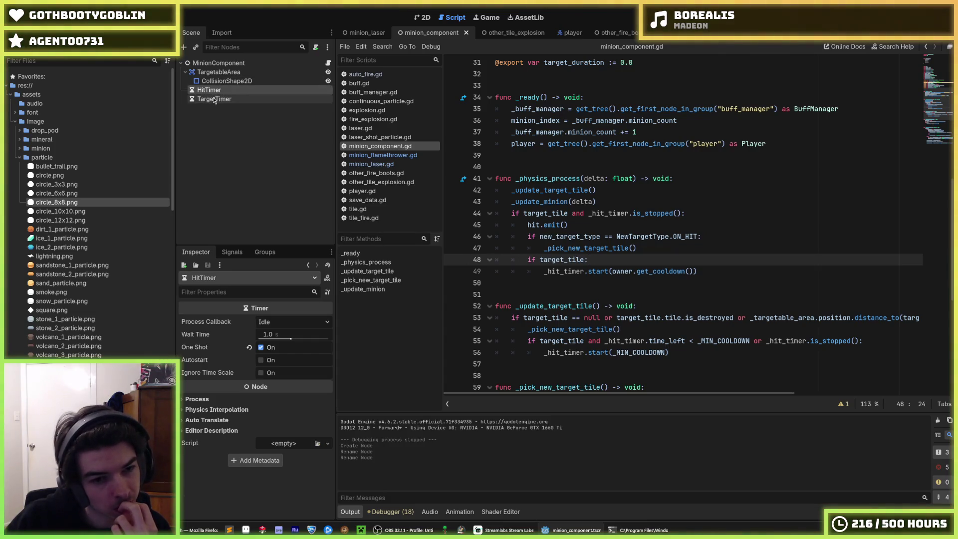
click(215, 99)
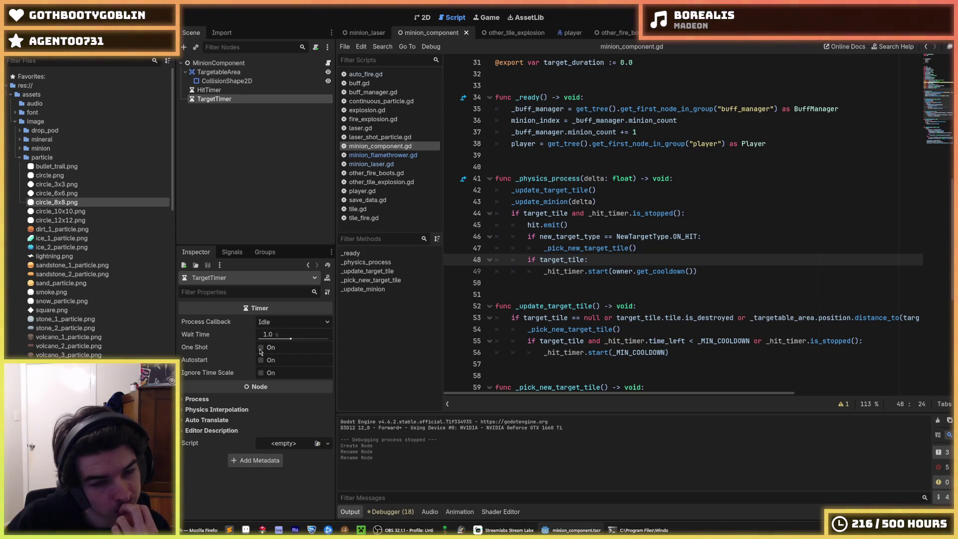
scroll(544, 272, down, 3)
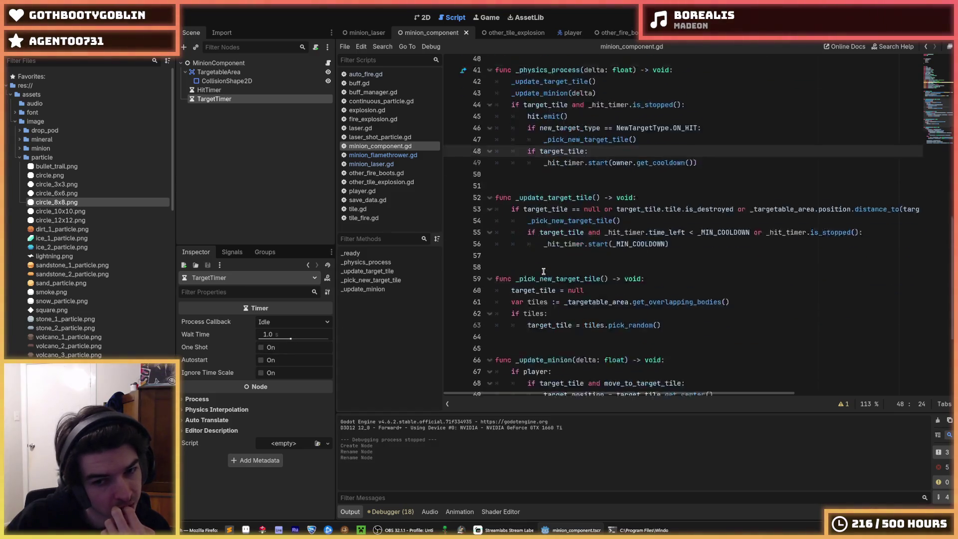
scroll(544, 271, down, 5)
scroll(543, 267, up, 8)
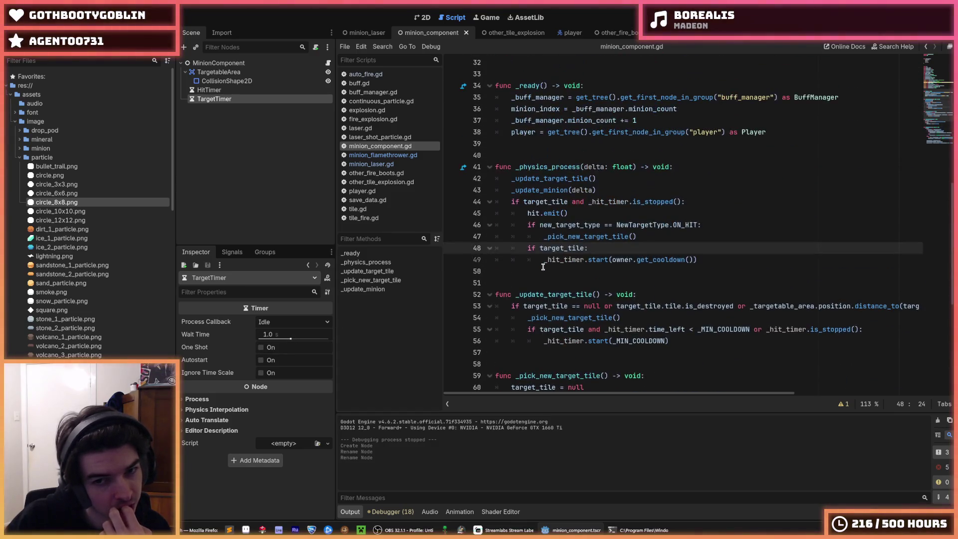
scroll(543, 267, up, 3)
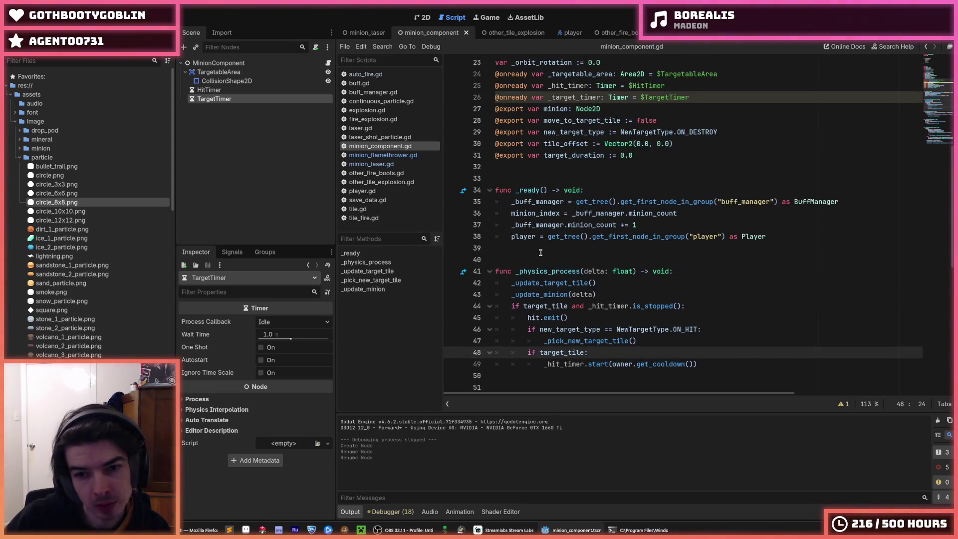
scroll(540, 252, down, 2)
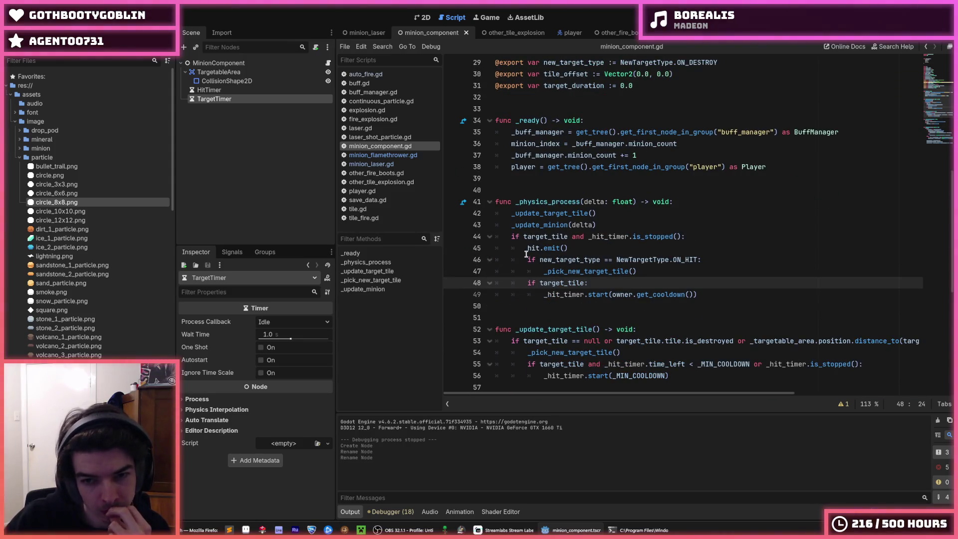
scroll(599, 265, down, 3)
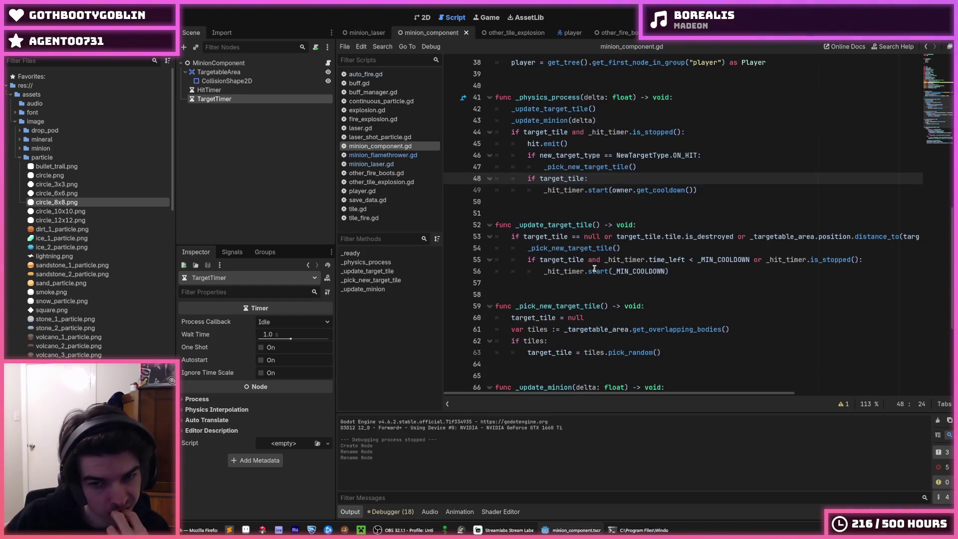
double_click(558, 192)
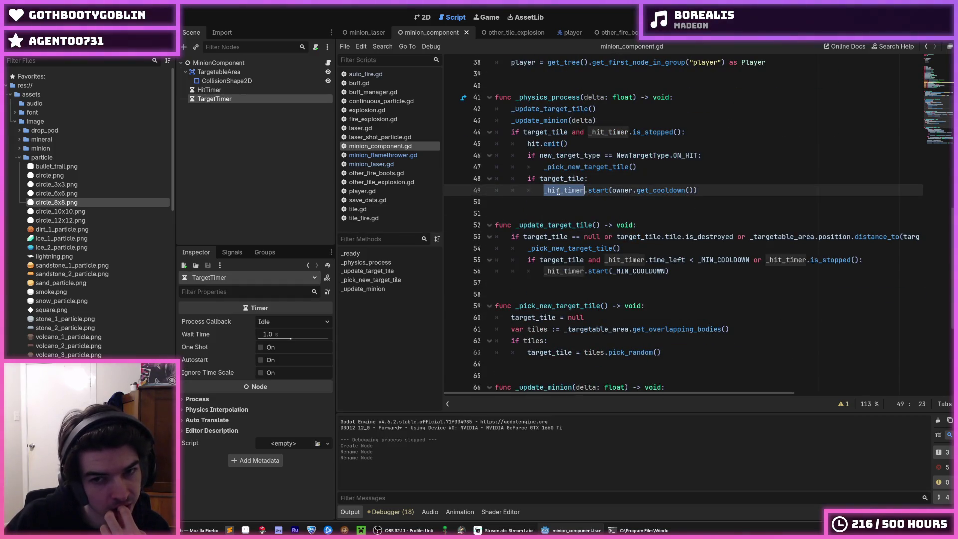
scroll(559, 191, up, 1)
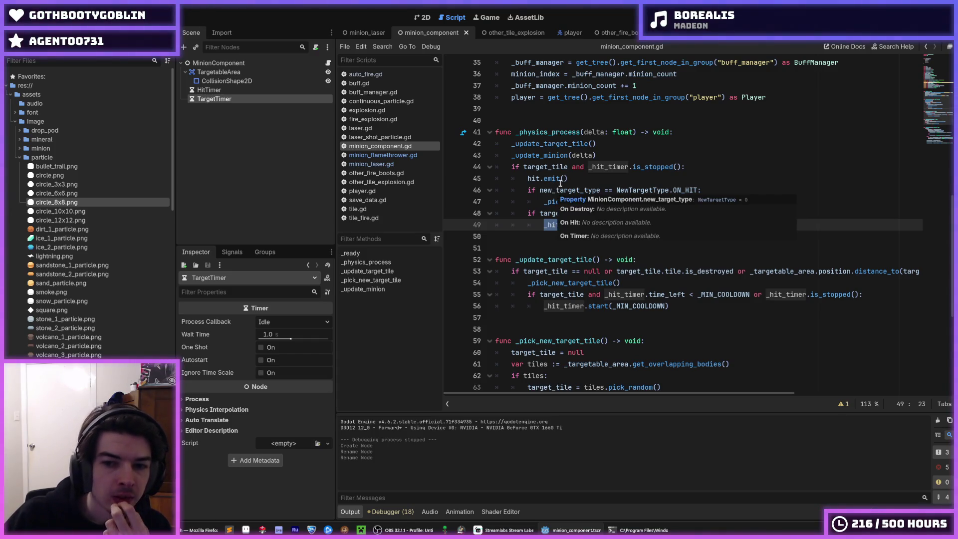
click(706, 215)
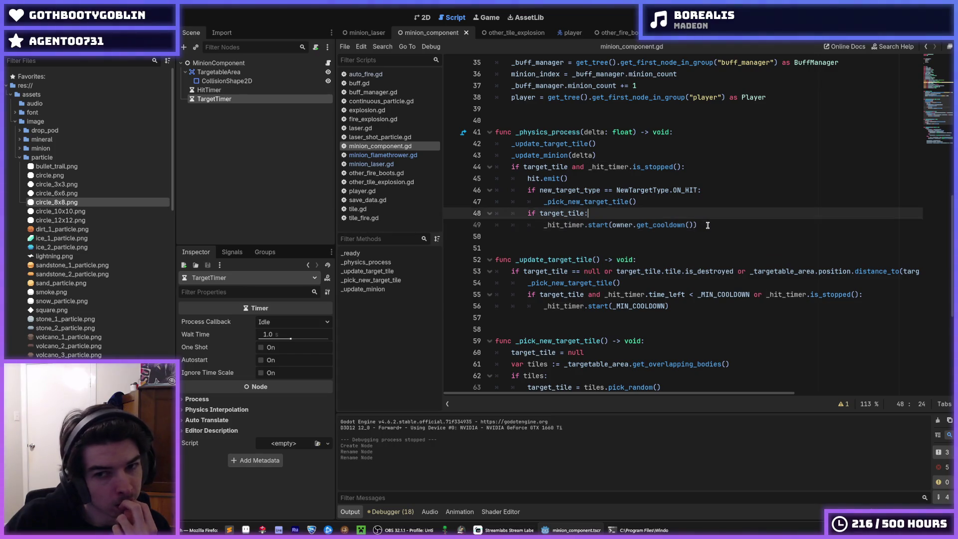
click(694, 204)
click(682, 208)
click(654, 203)
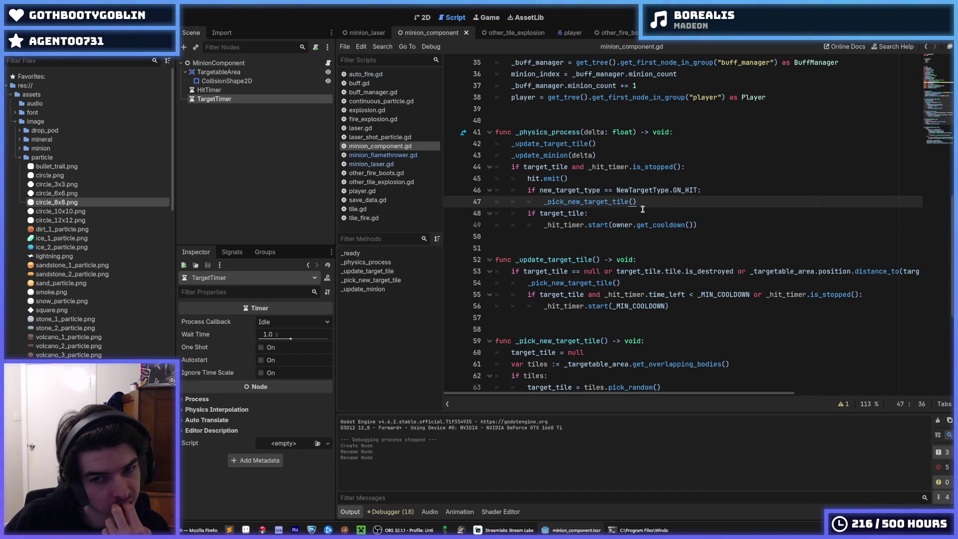
click(644, 214)
click(216, 91)
click(216, 97)
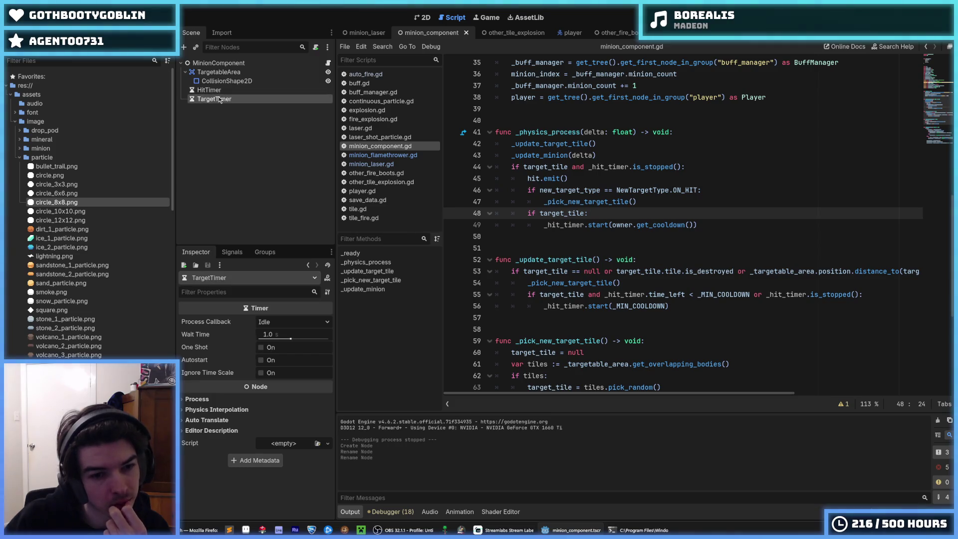
scroll(571, 168, up, 4)
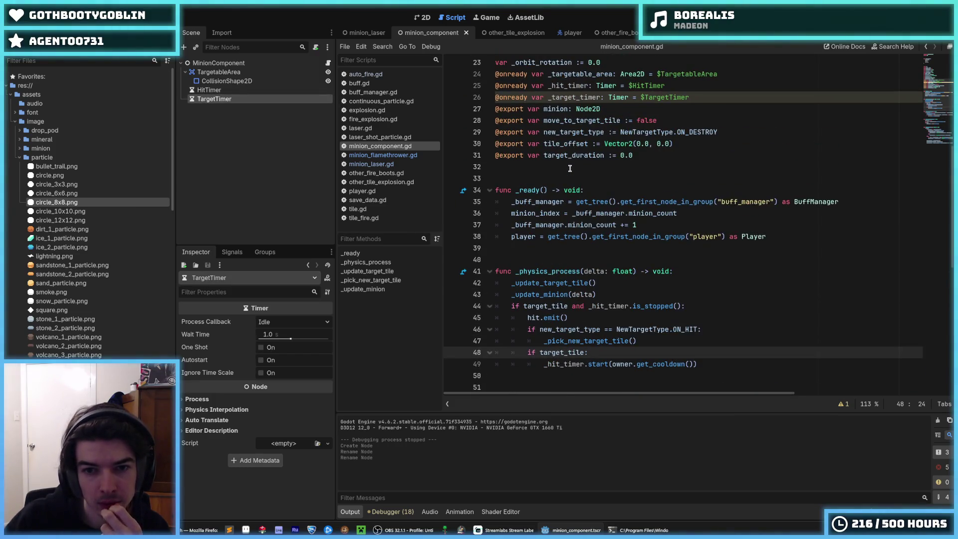
scroll(570, 168, down, 1)
click(771, 201)
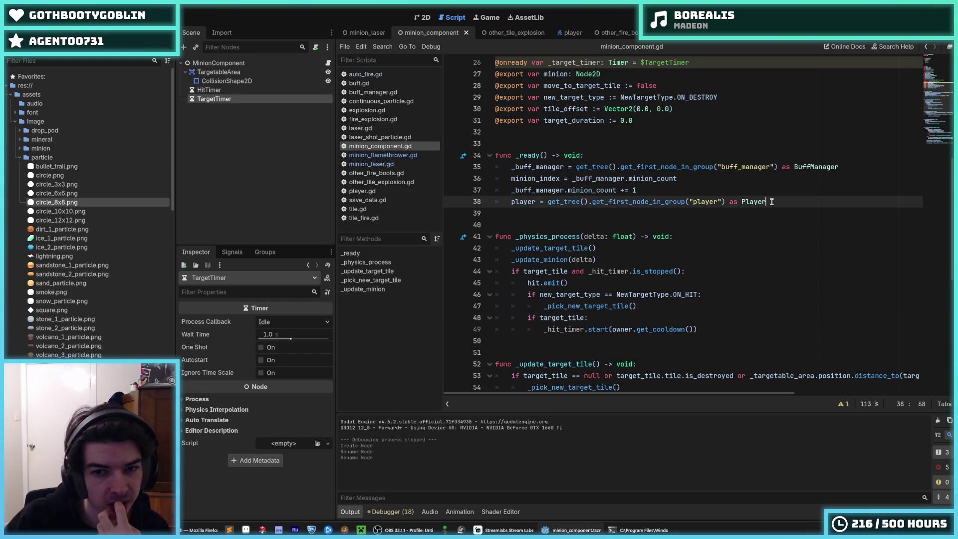
Add a timer start() call on a new line in _ready after the player assignment, and save.
click(252, 90)
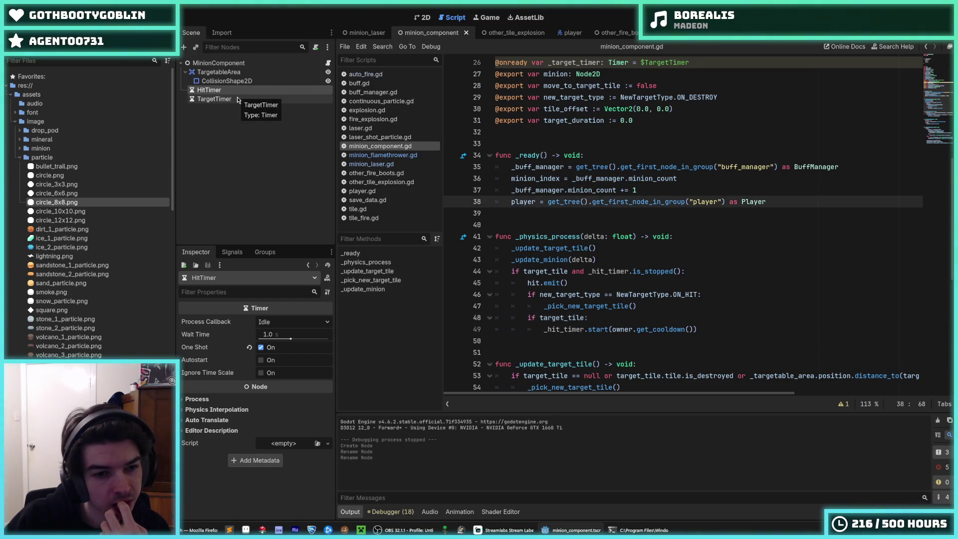
click(796, 200)
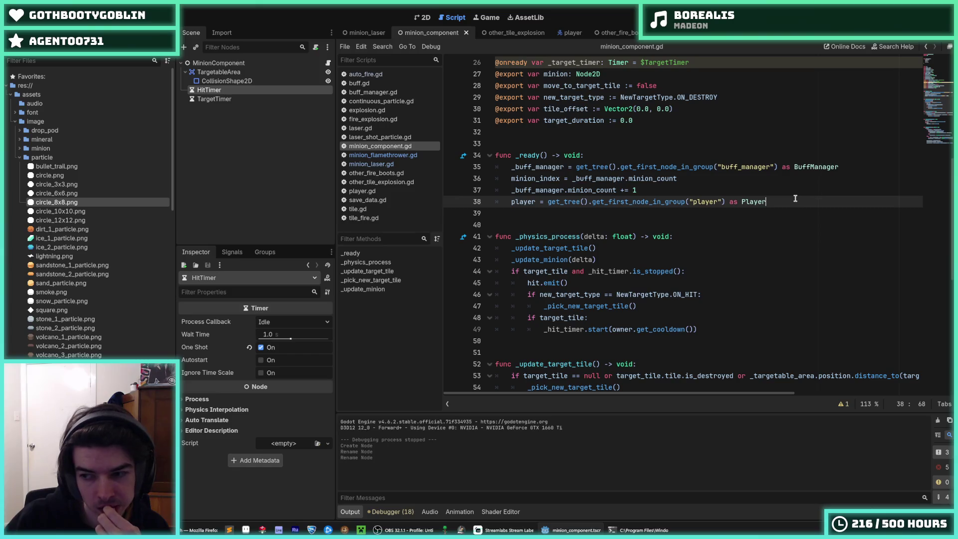
key(Return)
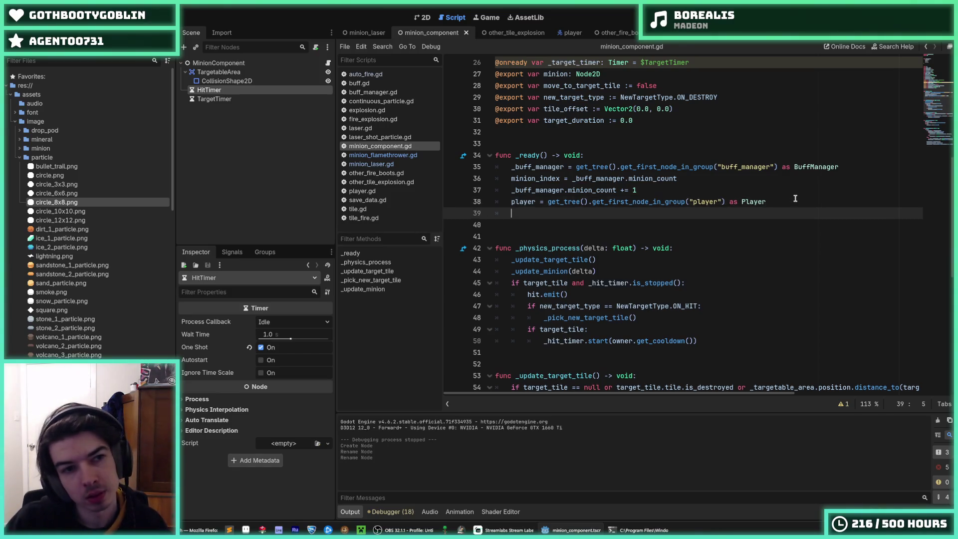
text(hit)
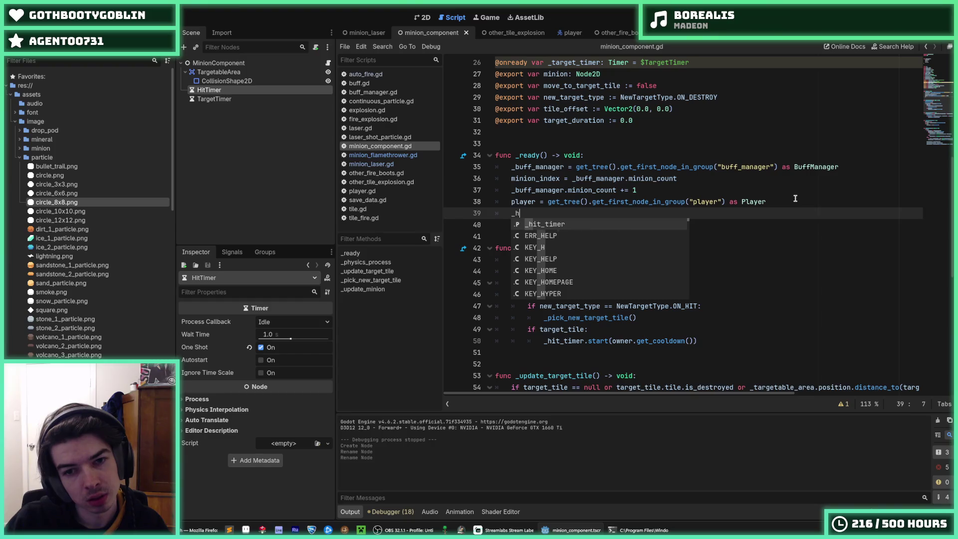
text(_timer.s)
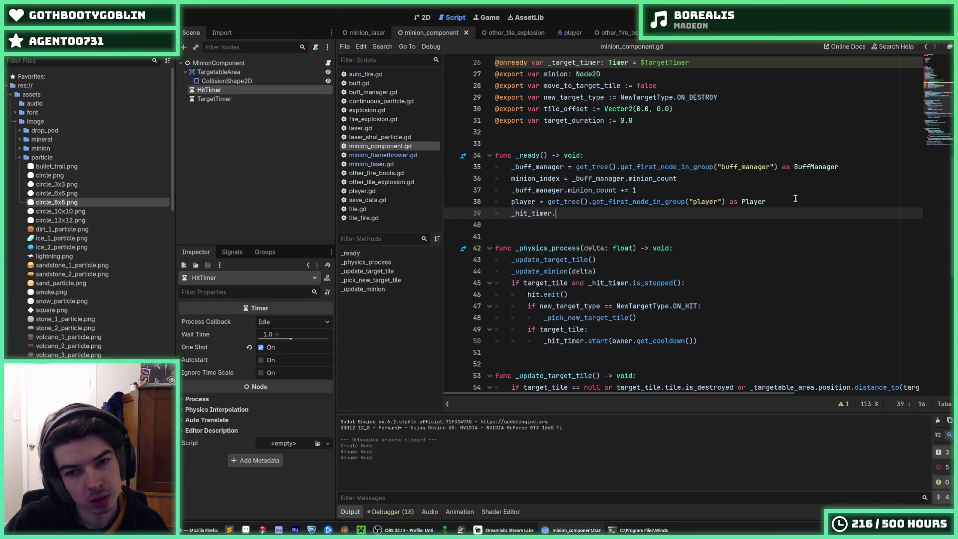
text(tart()
key(Return)
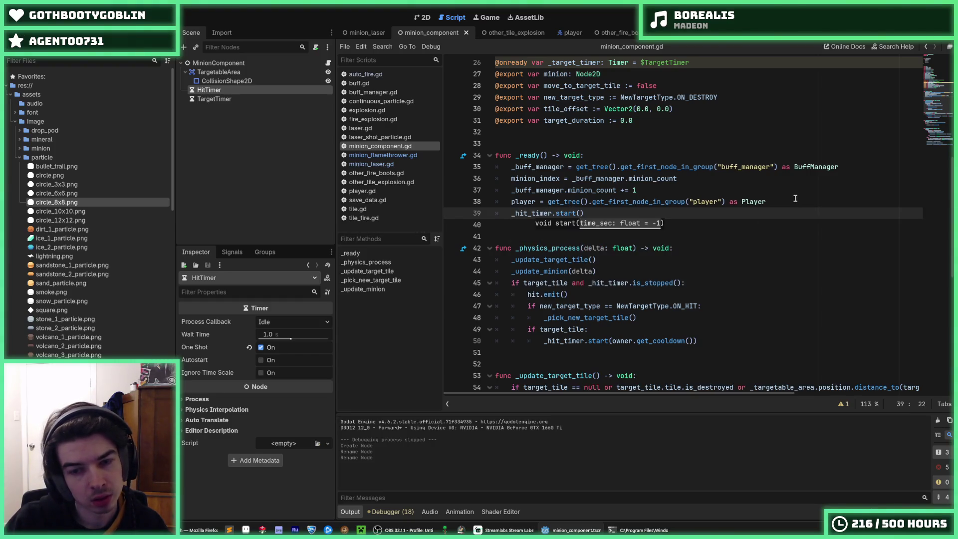
scroll(795, 198, up, 2)
text(targ)
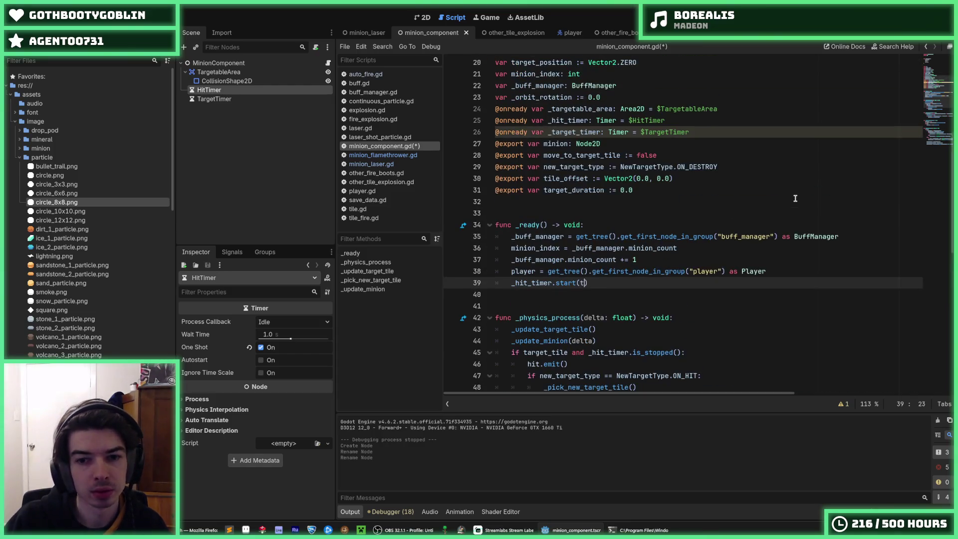
text(et_timer)
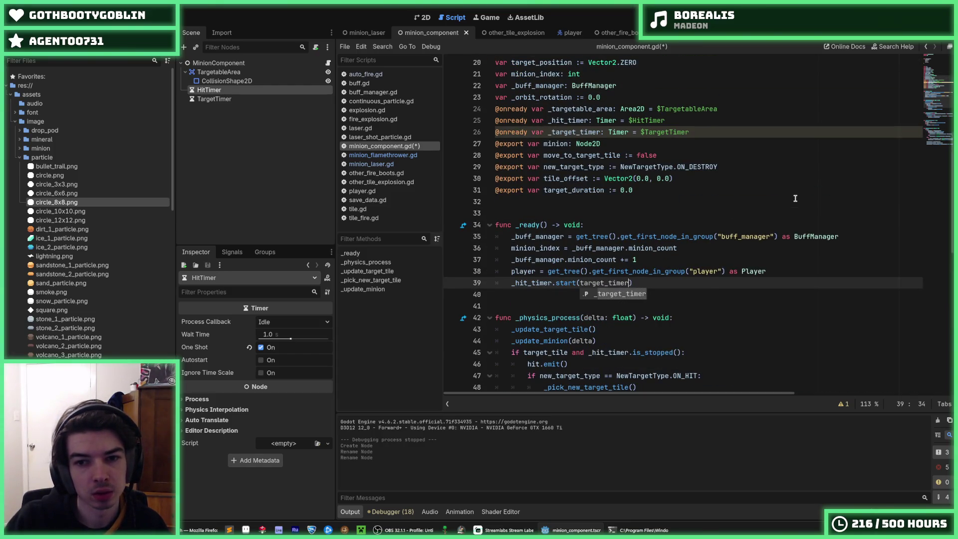
key(ctrl+Left)
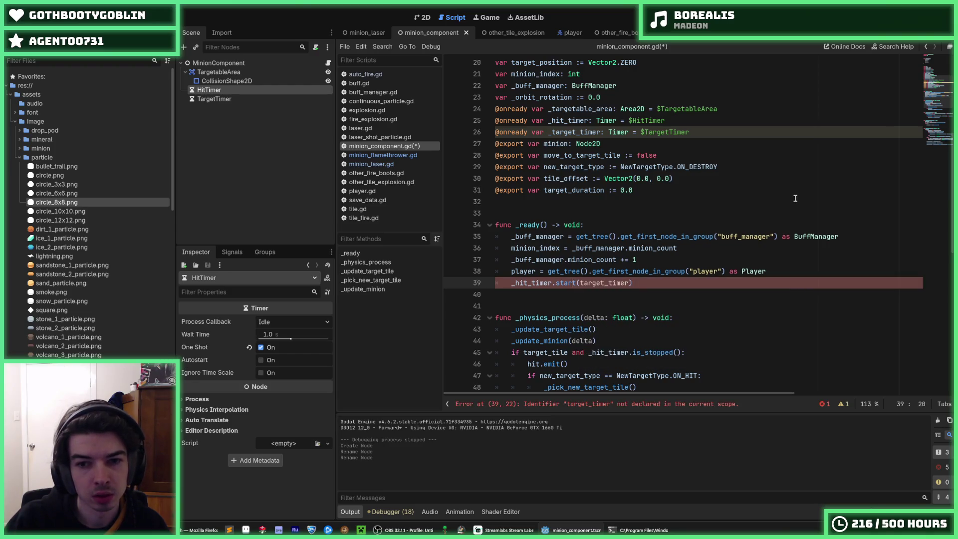
text(_)
key(End)
key(ctrl+s)
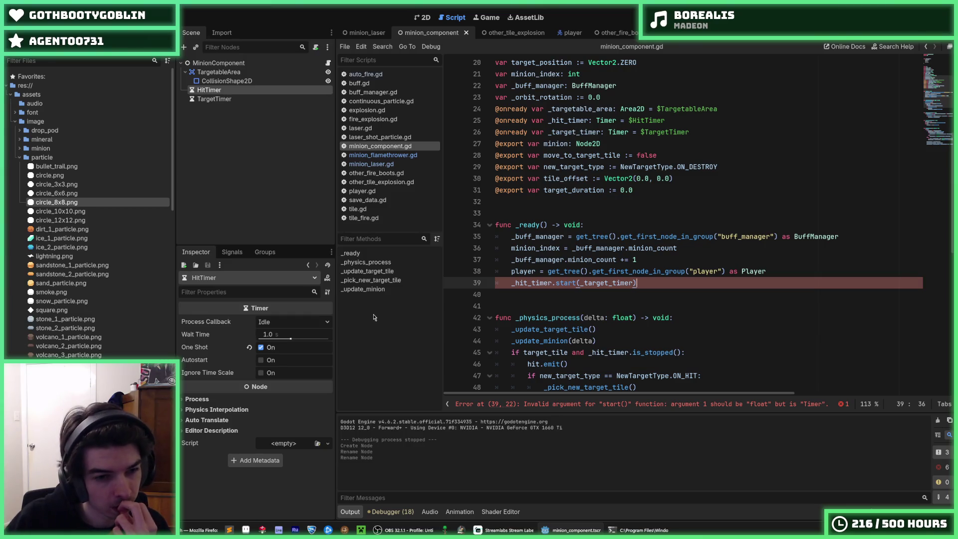
Change line 39 to call _target_timer.start with a duration argument.
click(528, 283)
drag(528, 284, 502, 284)
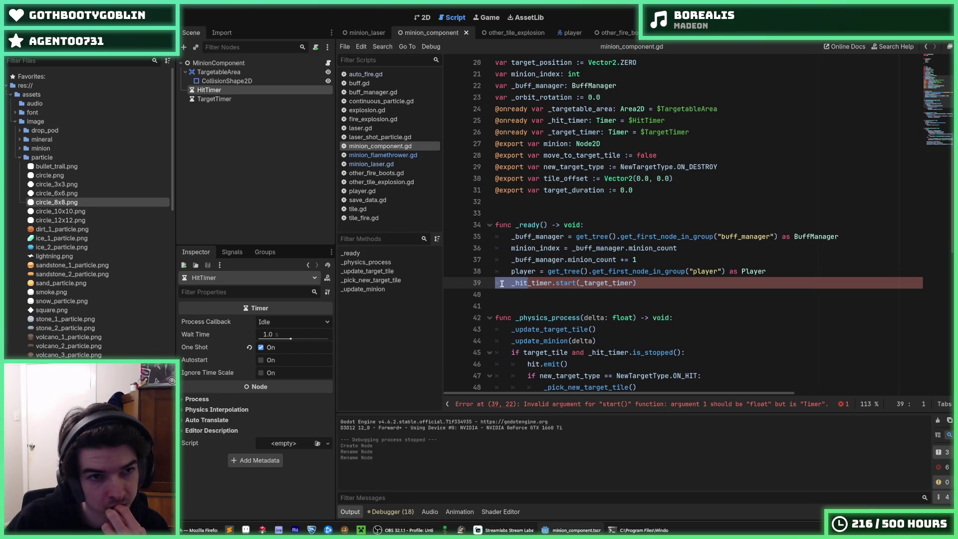
text(_targ)
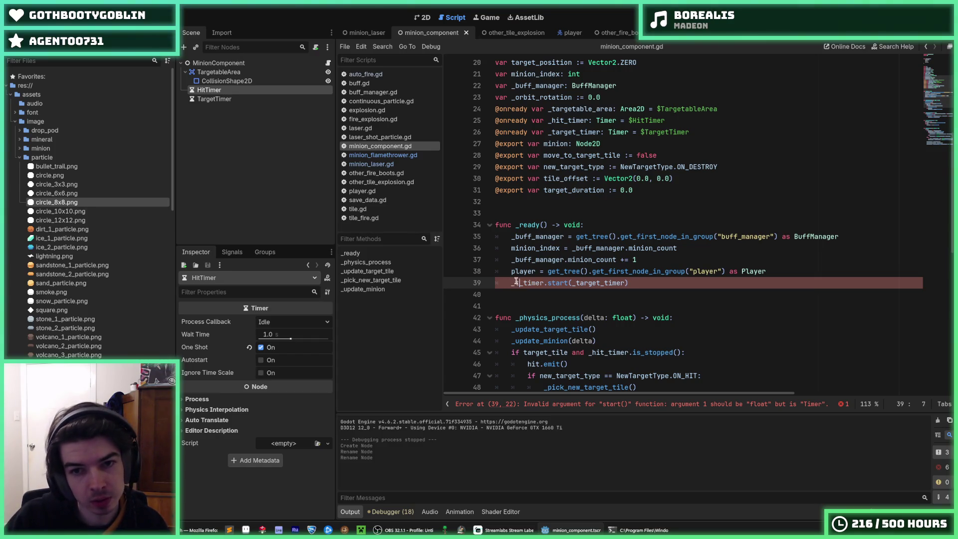
text(et)
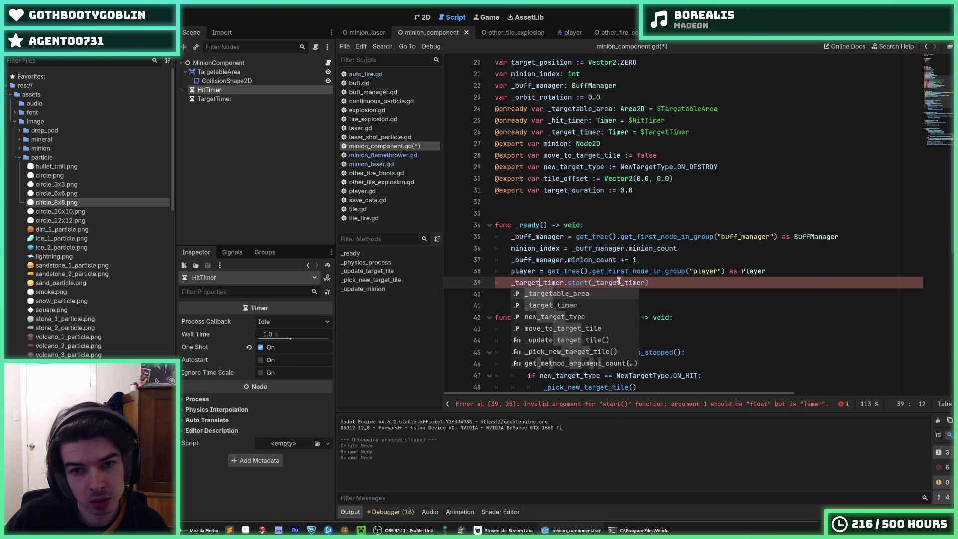
click(641, 282)
key(BackSpace)
key(BackSpace)
key(BackSpace)
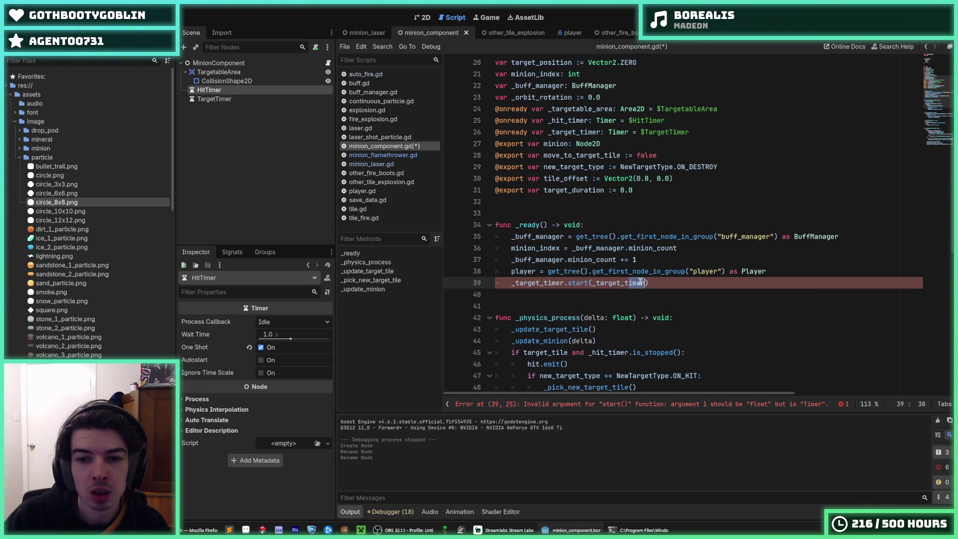
text(duration)
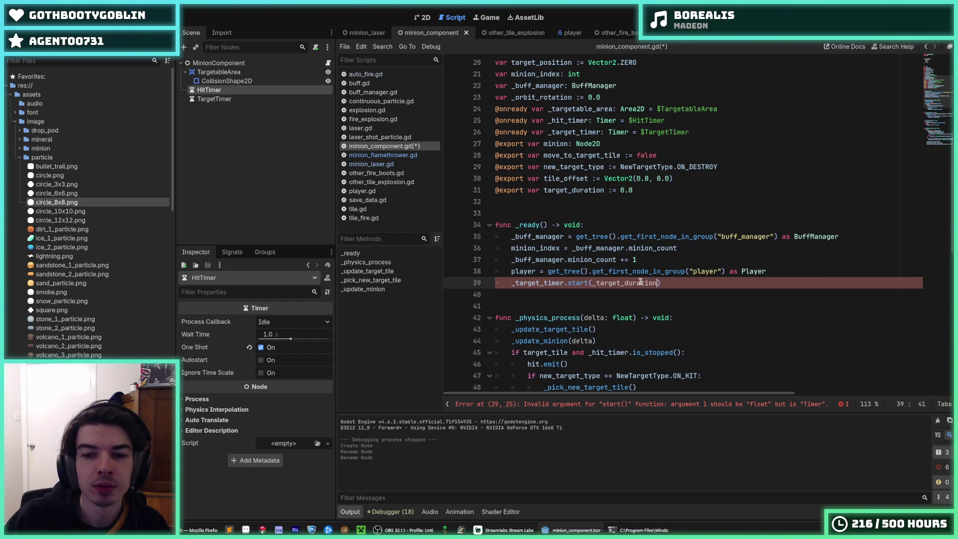
Fix the argument to target_duration, check the TargetTimer node, and save.
double_click(544, 283)
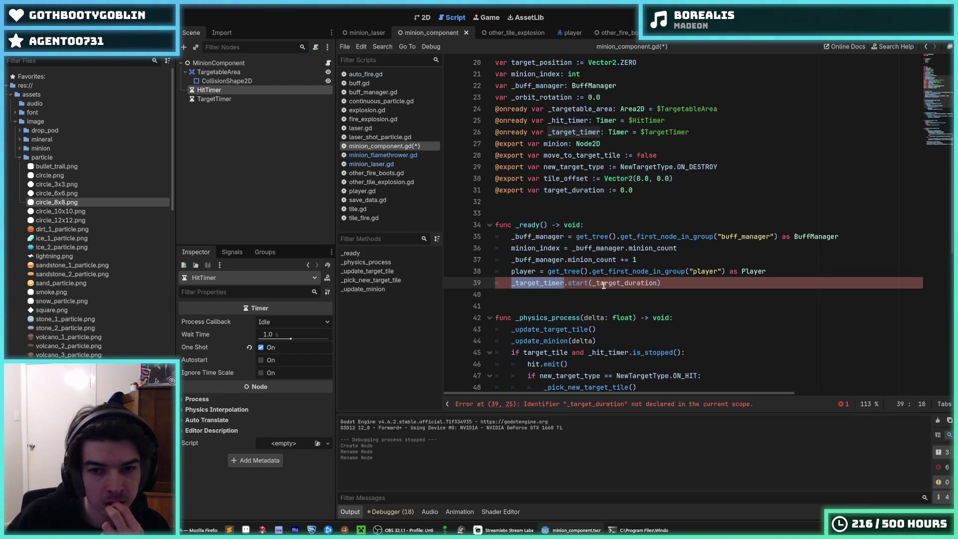
click(596, 283)
key(BackSpace)
key(End)
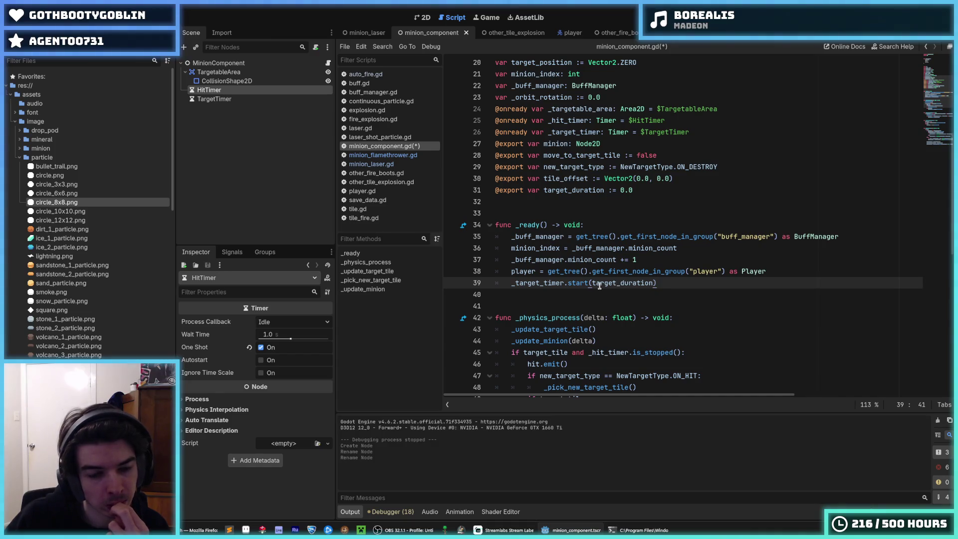
double_click(585, 283)
click(669, 281)
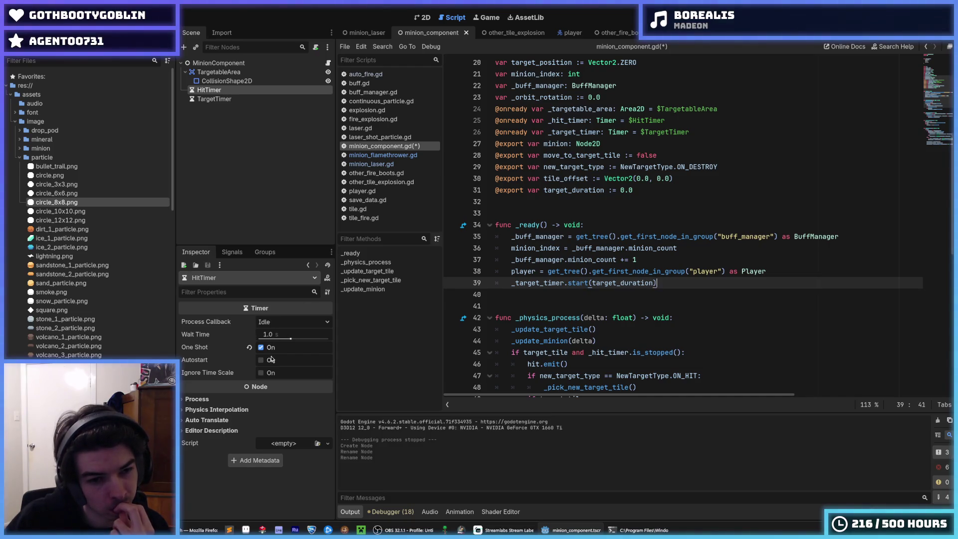
click(215, 99)
scroll(660, 269, down, 2)
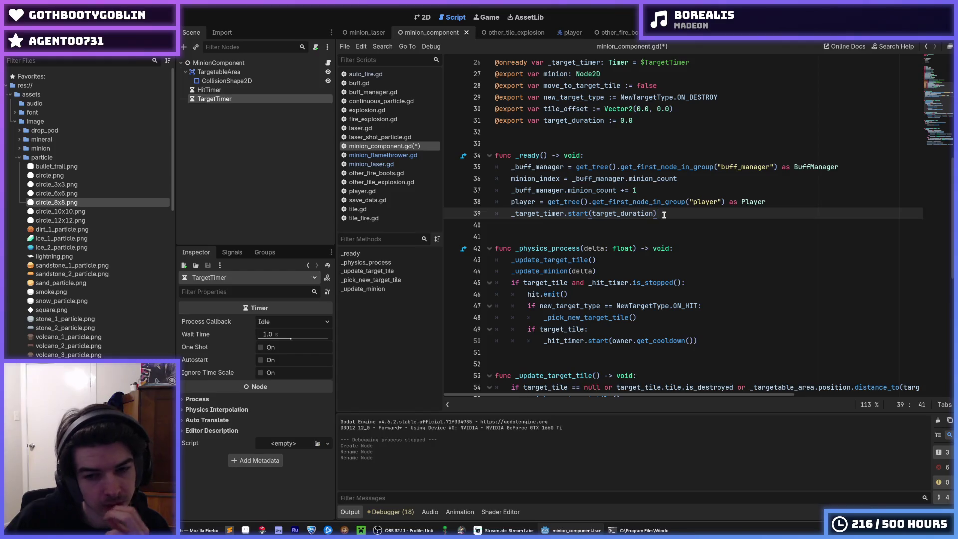
key(ctrl+s)
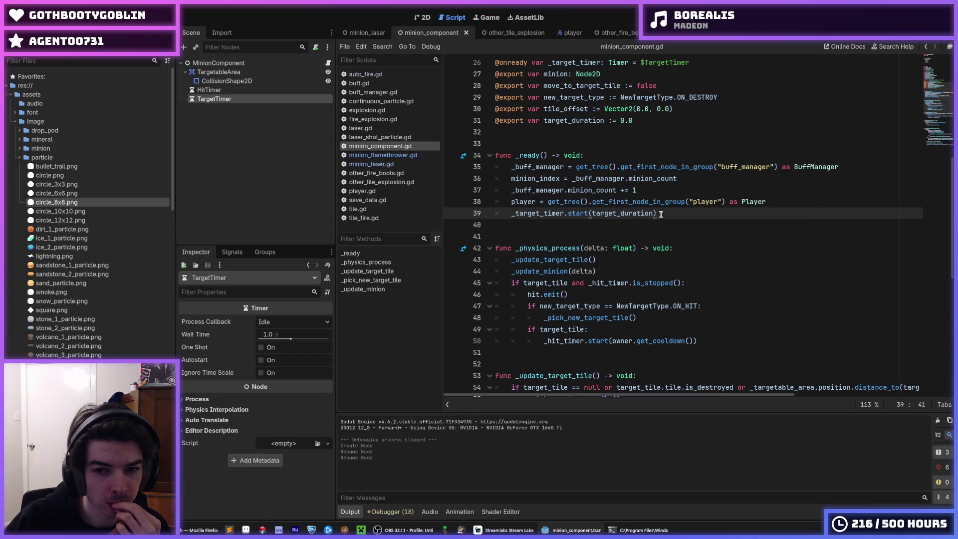
Add a new first line in _pick_new_target_tile and start typing '_timer'.
scroll(663, 215, down, 2)
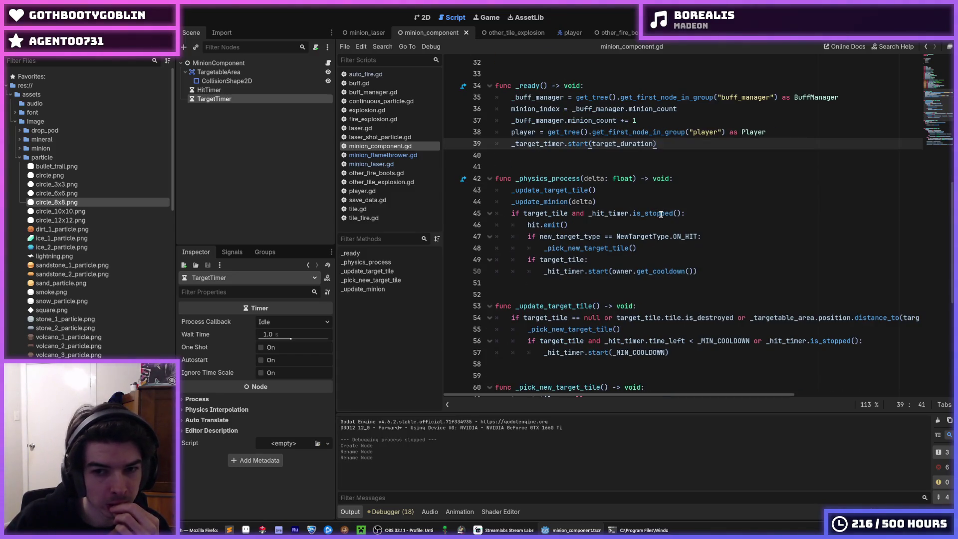
scroll(661, 214, down, 1)
click(661, 214)
click(725, 200)
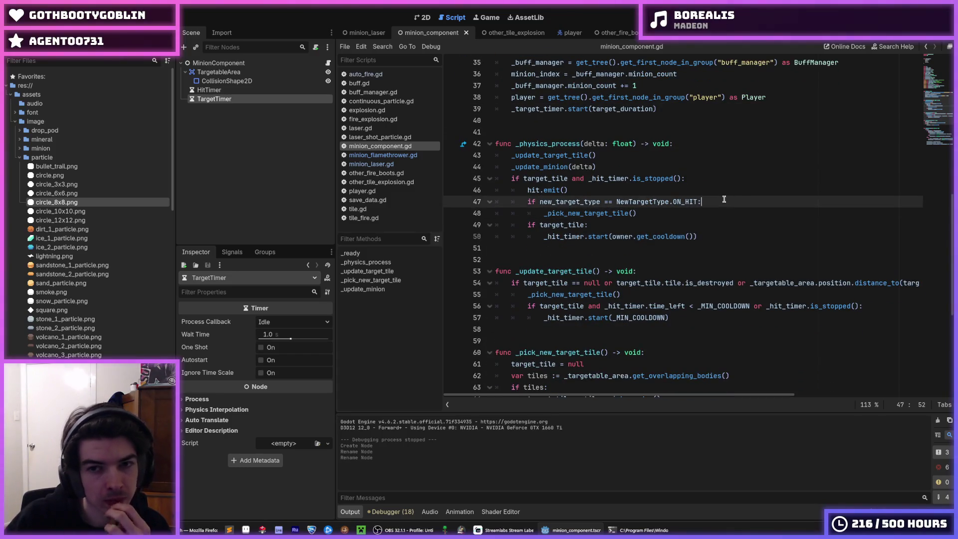
click(709, 212)
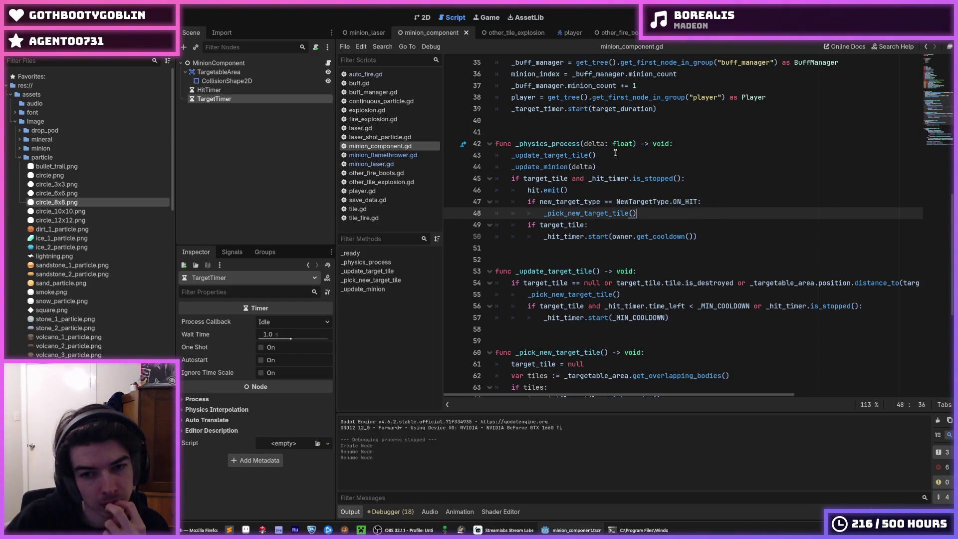
double_click(609, 213)
scroll(611, 239, down, 2)
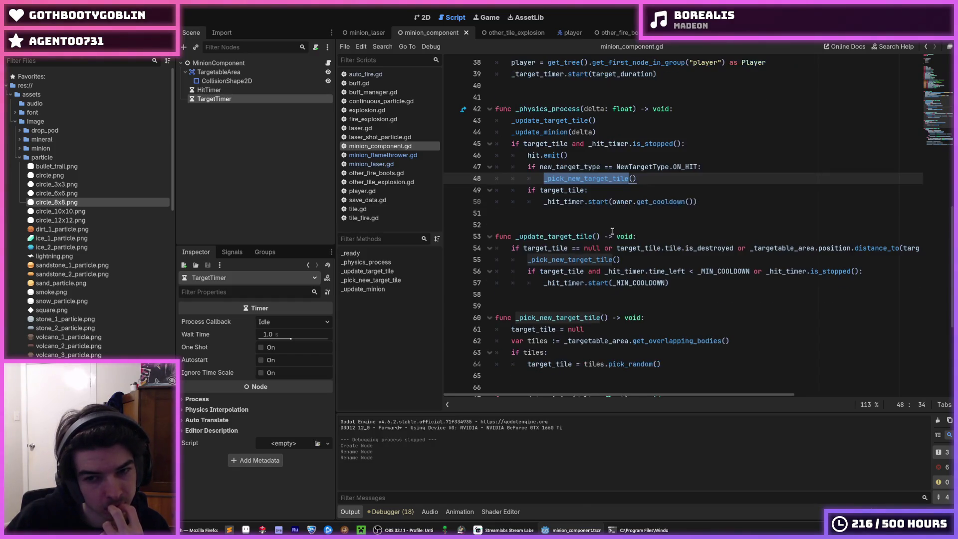
click(655, 282)
scroll(646, 264, up, 1)
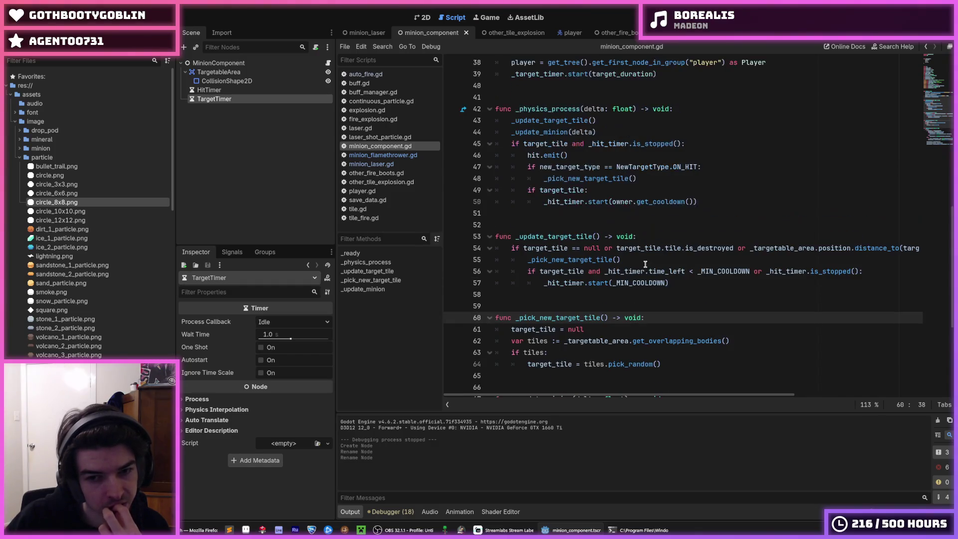
key(Return)
scroll(634, 256, up, 3)
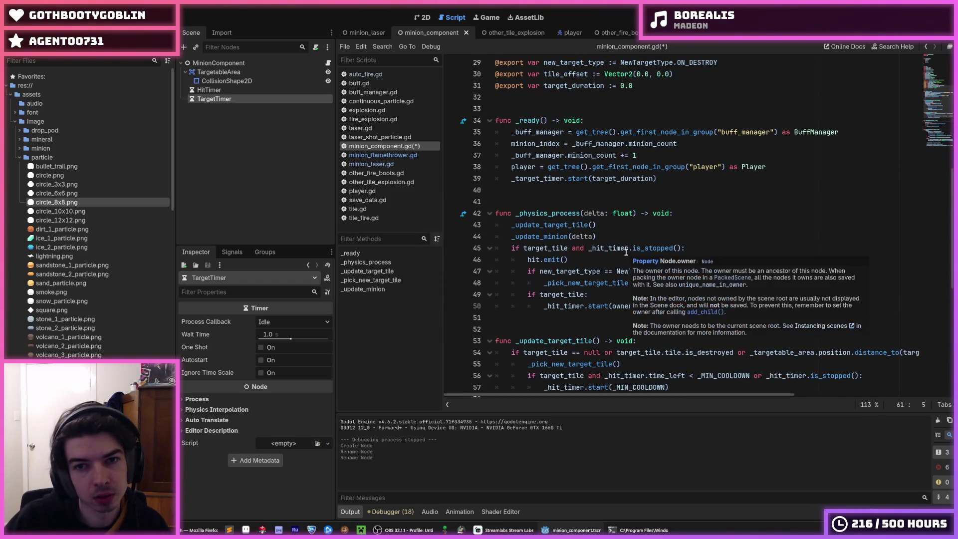
text(_tim)
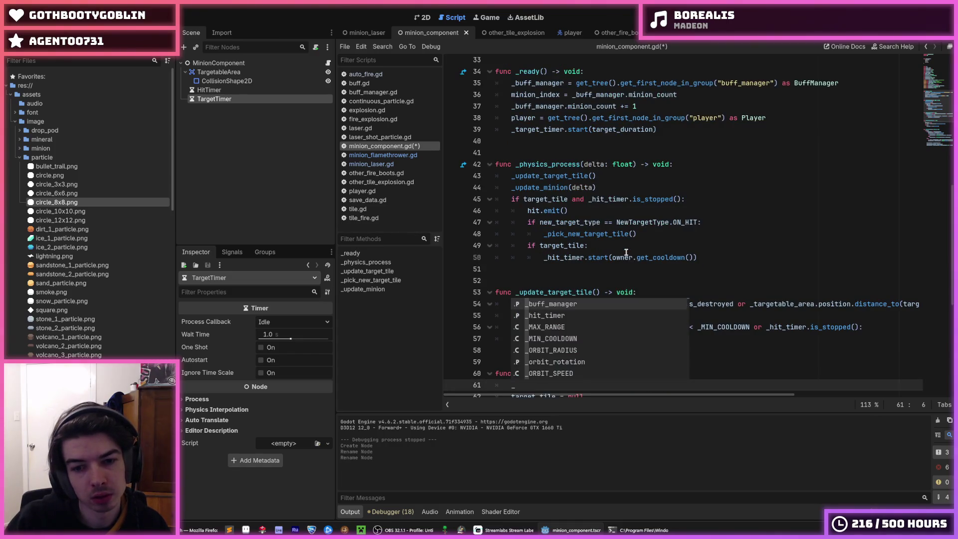
text(er)
Complete line 61 as _target_timer.start(), correcting the mistyped 'statrt'.
key(Down)
key(Return)
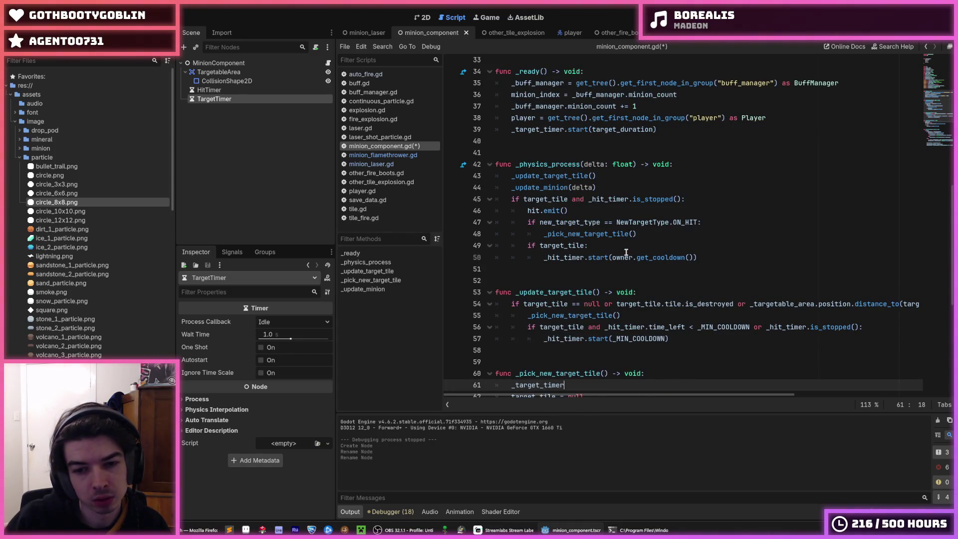
text(.statrt)
key(BackSpace)
key(BackSpace)
text(rt)
key(Return)
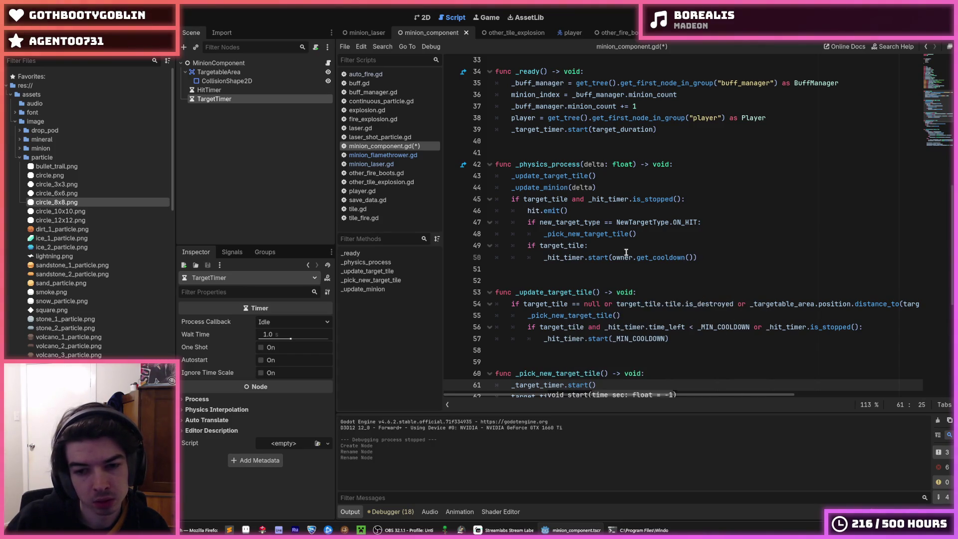
Read the Timer class help for start(), noting it resets a running timer, then return to the script.
scroll(629, 257, down, 2)
double_click(578, 315)
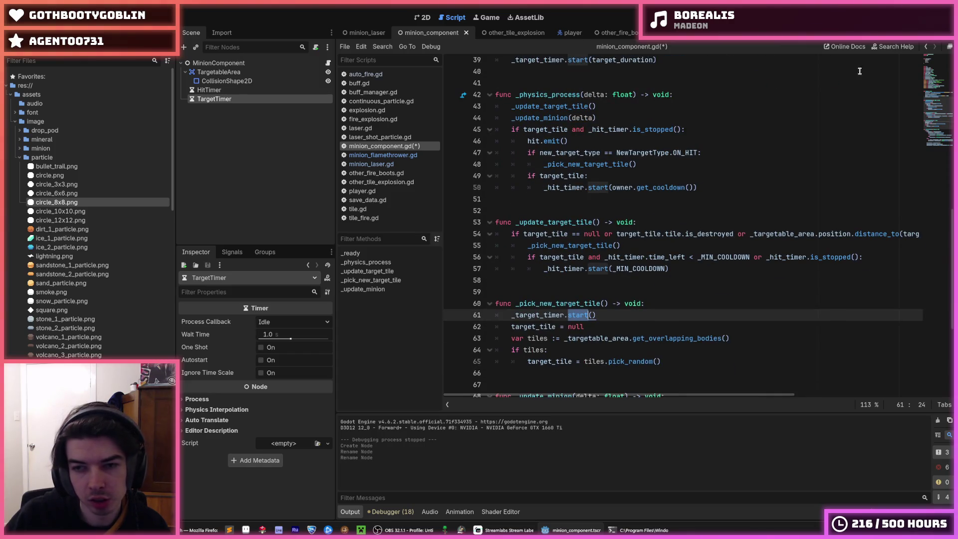
click(882, 52)
text(timer.r)
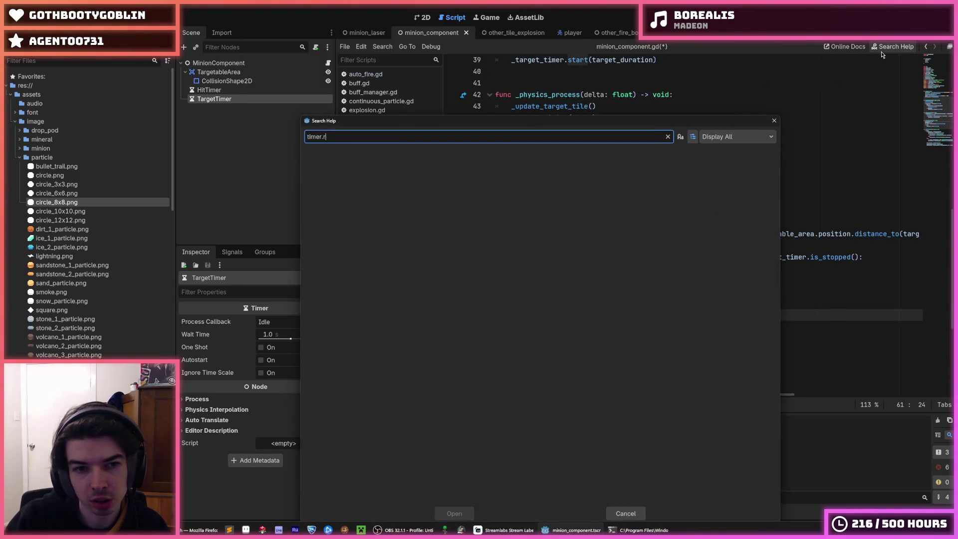
key(BackSpace)
key(BackSpace)
key(BackSpace)
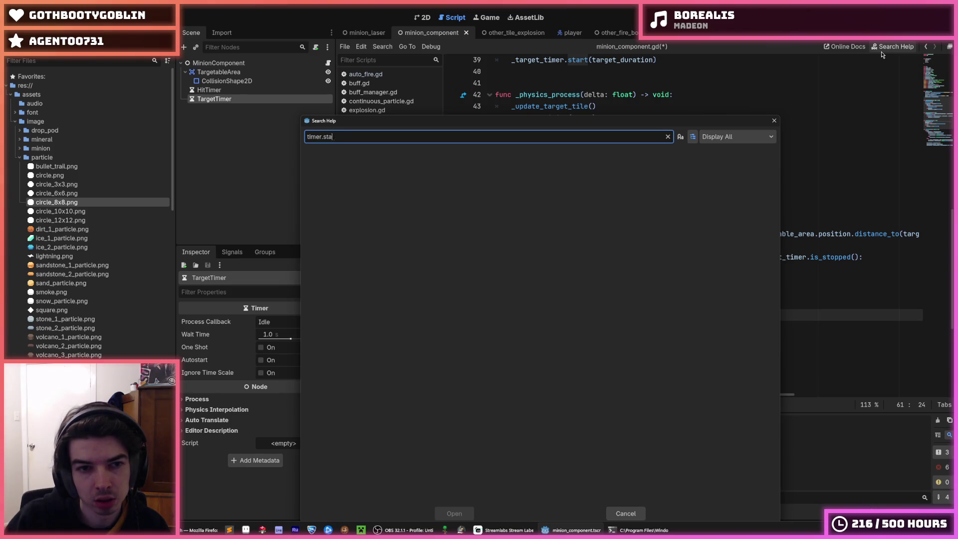
key(Return)
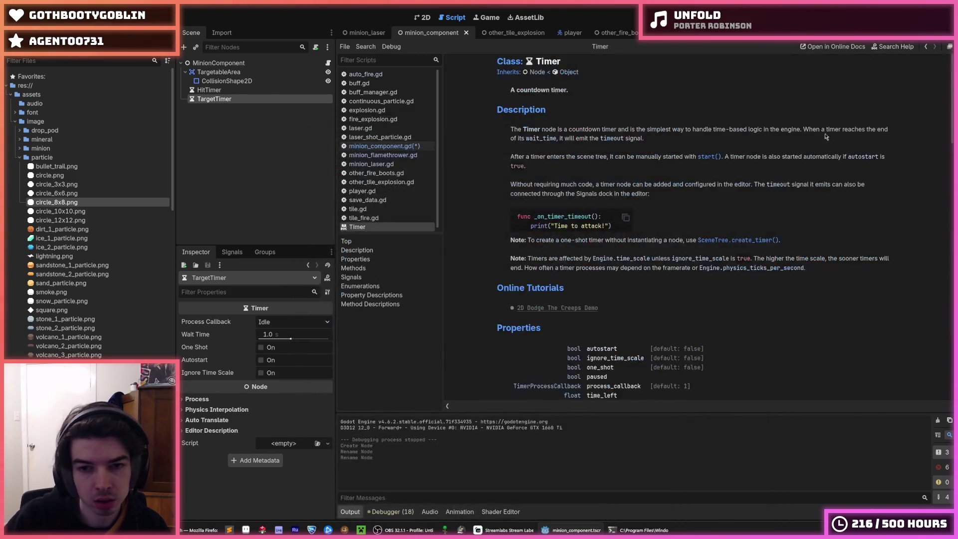
scroll(545, 290, down, 3)
click(541, 286)
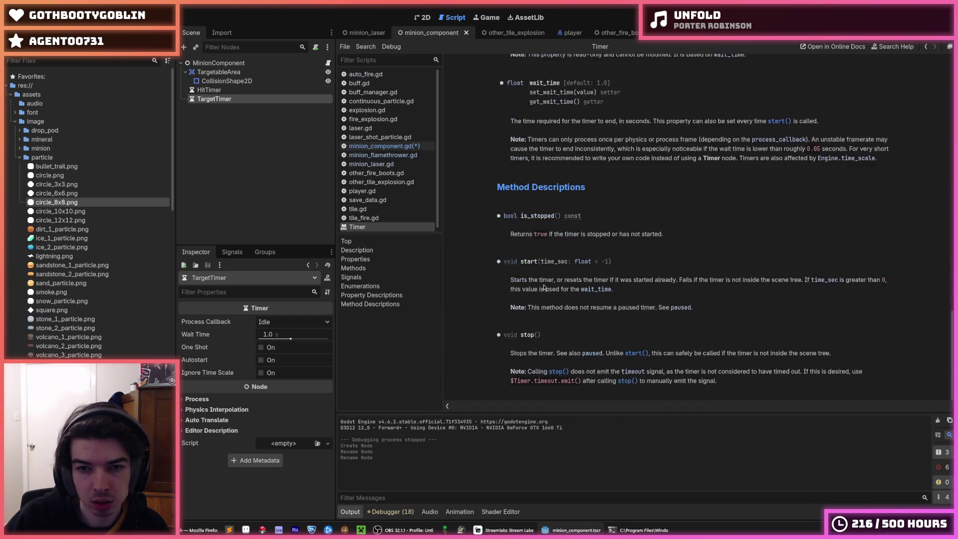
double_click(659, 122)
click(660, 125)
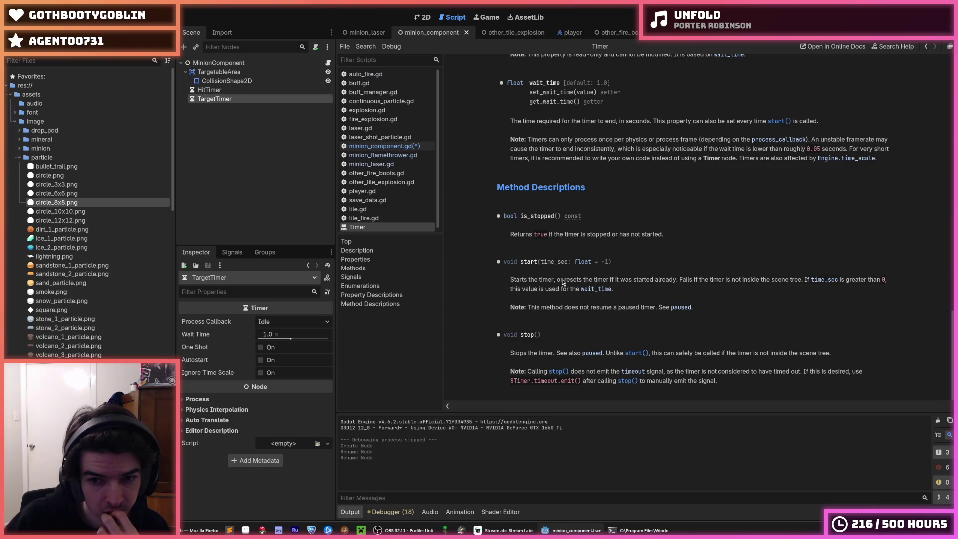
drag(571, 284, 671, 282)
click(572, 212)
click(328, 63)
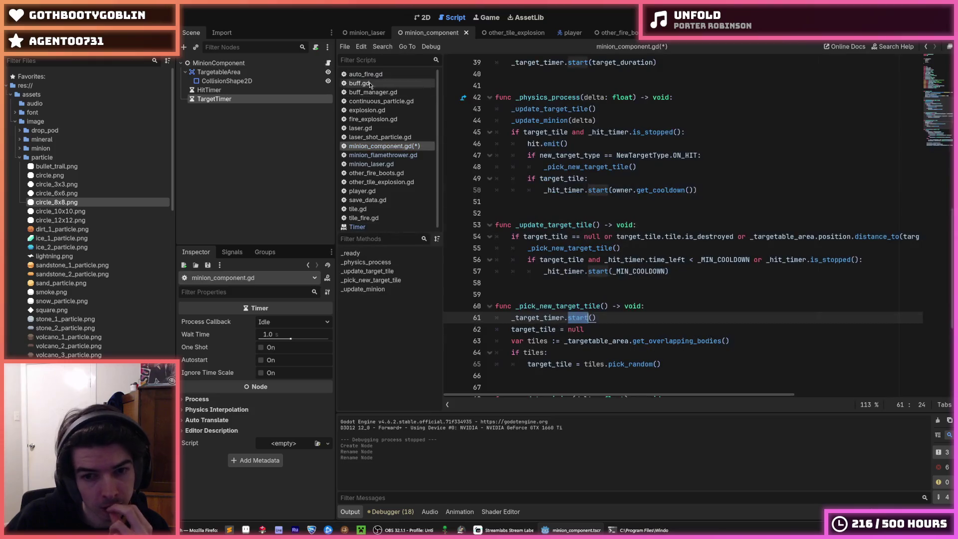
Move the _target_timer.start() line to the end of _pick_new_target_tile with Alt+Down.
click(603, 323)
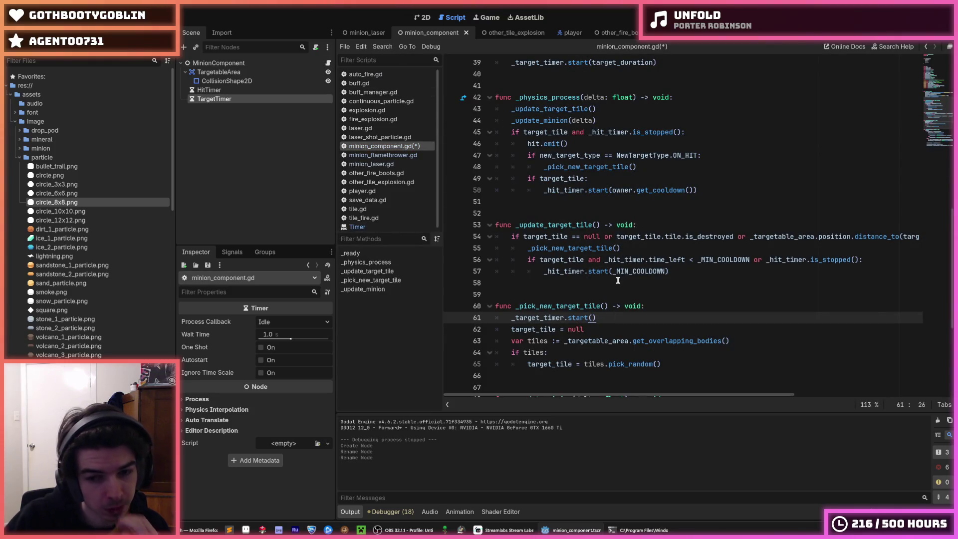
key(alt+Down)
key(alt+Down)
key(alt+Down)
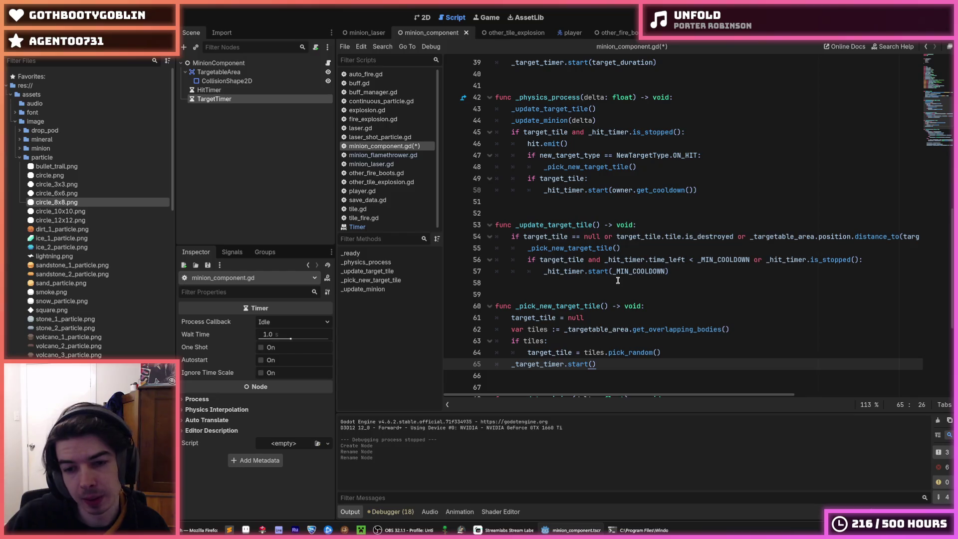
scroll(618, 281, up, 4)
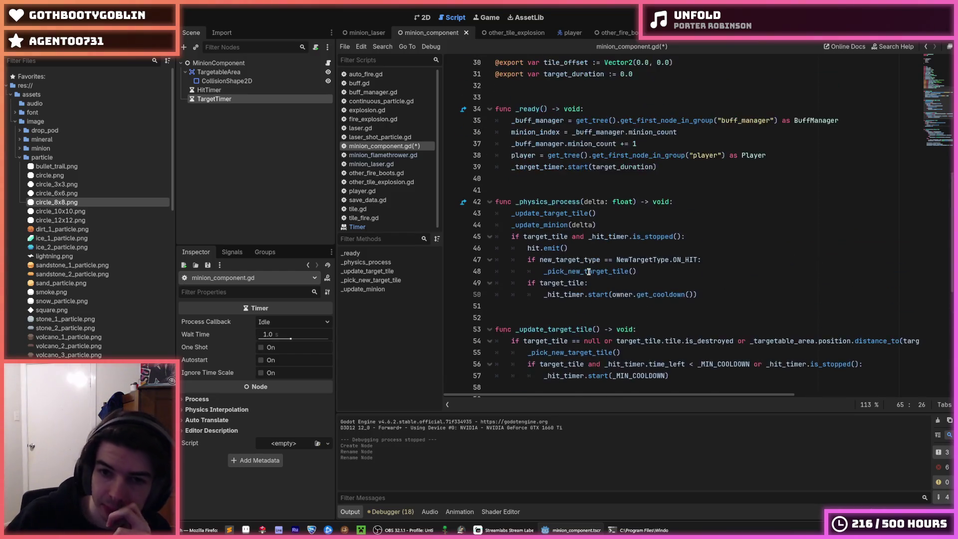
scroll(590, 271, up, 2)
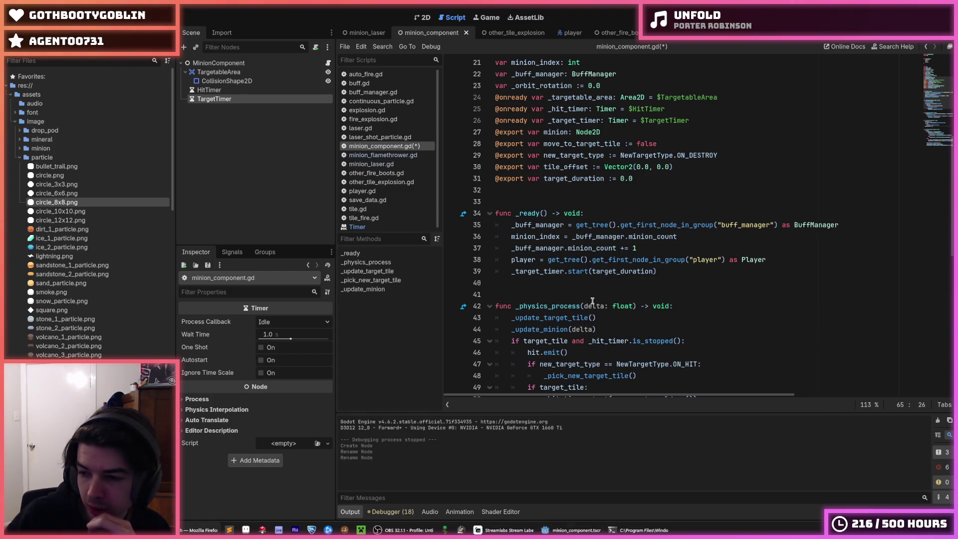
click(566, 248)
scroll(565, 240, up, 1)
Review the target_duration and tile_offset lines near the top of the script.
click(648, 213)
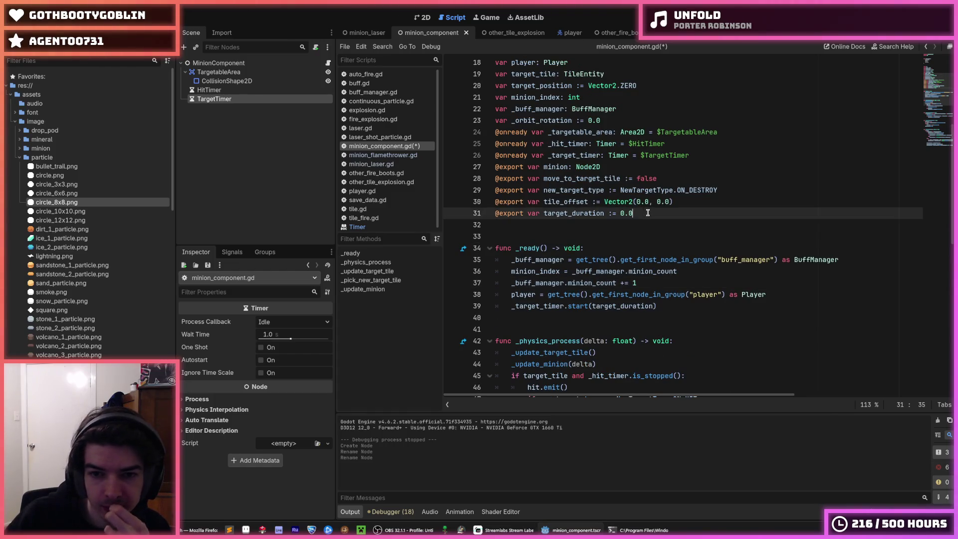
click(676, 206)
click(665, 215)
click(680, 202)
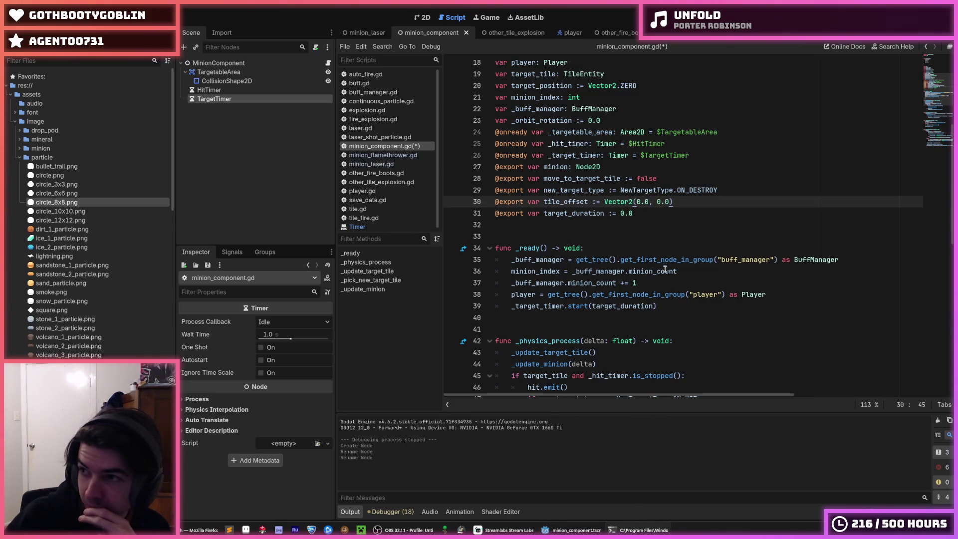
mouse_move(666, 265)
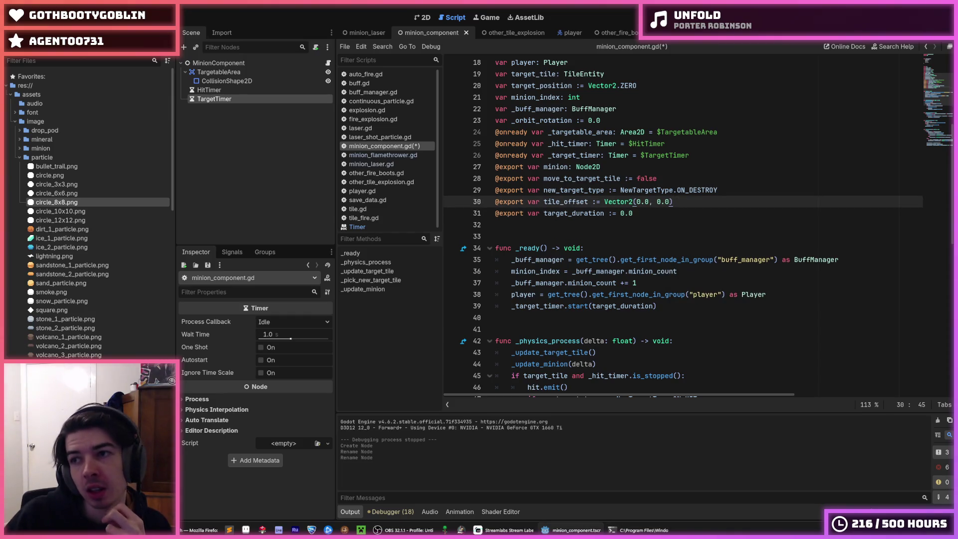
click(651, 214)
click(676, 203)
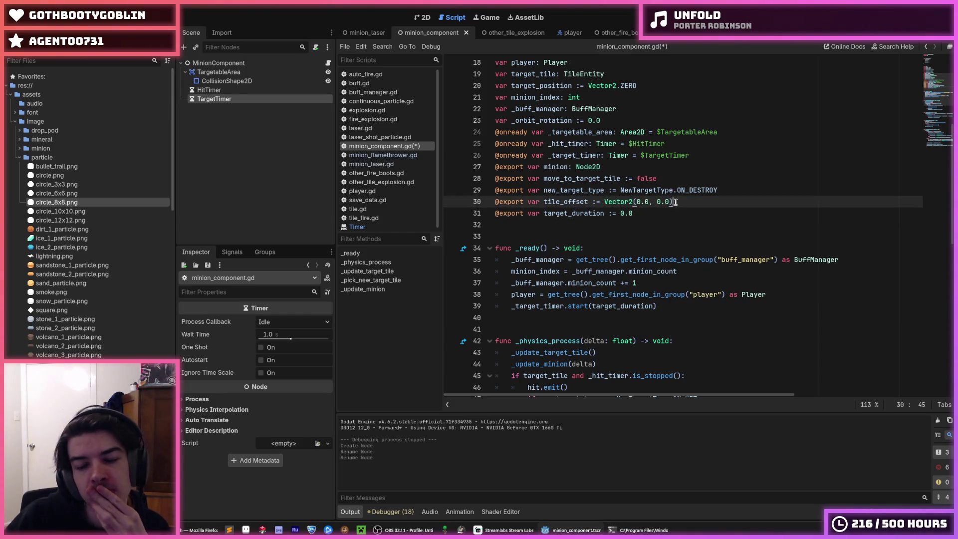
click(663, 211)
click(674, 205)
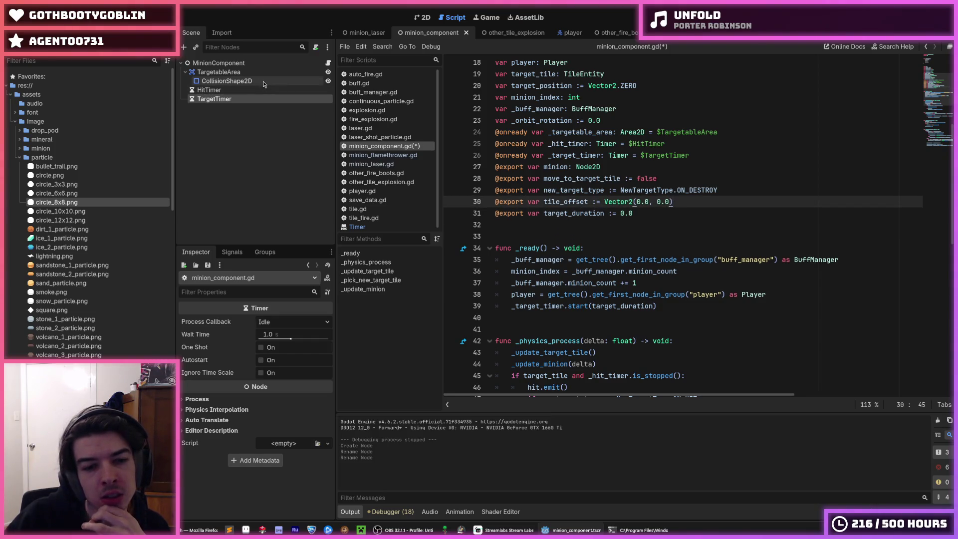
Select the TargetTimer node and bring up options for its timeout() signal.
click(216, 98)
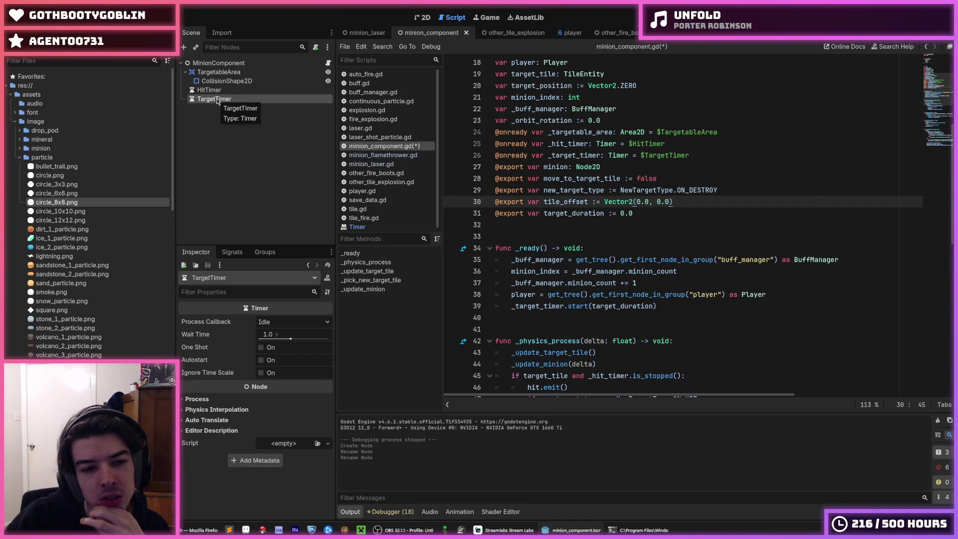
scroll(522, 179, down, 7)
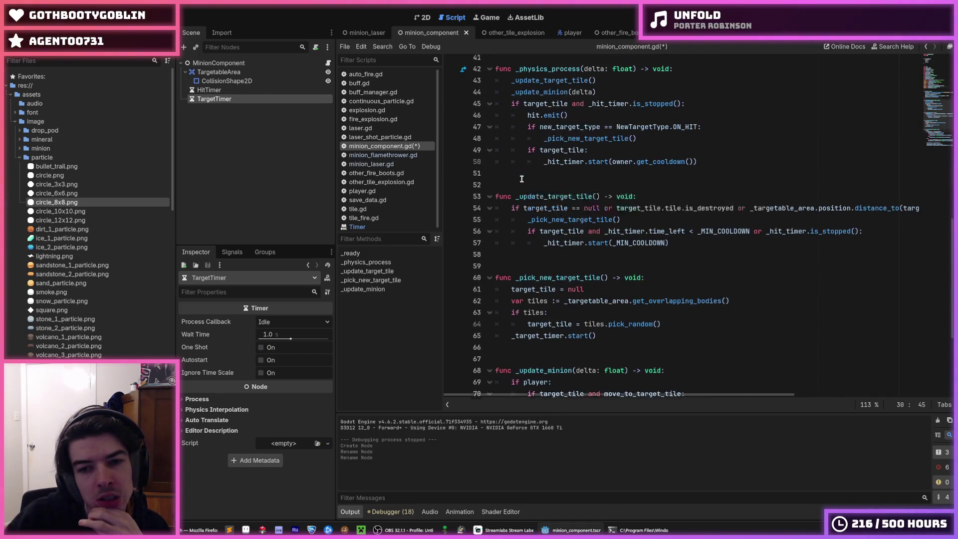
scroll(544, 152, up, 3)
double_click(545, 133)
click(544, 134)
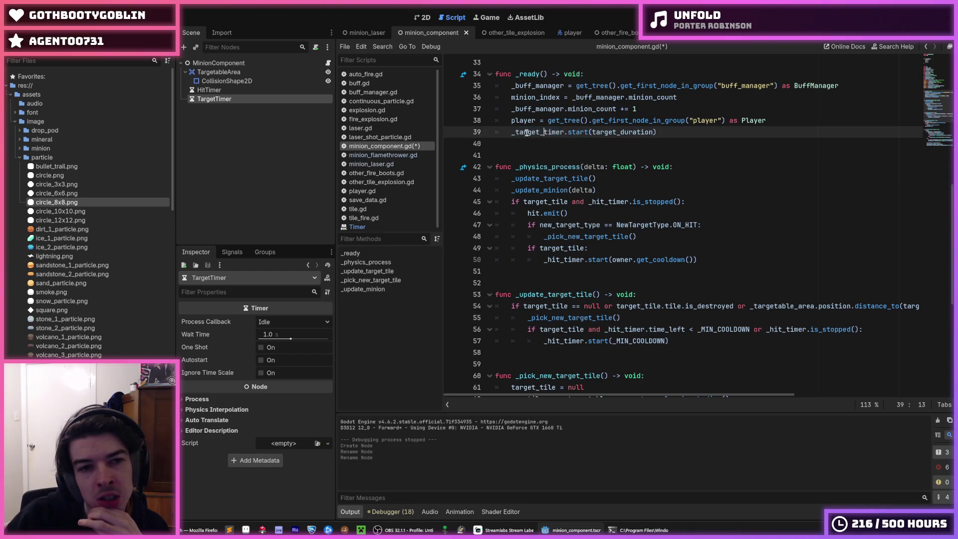
click(232, 252)
right_click(212, 292)
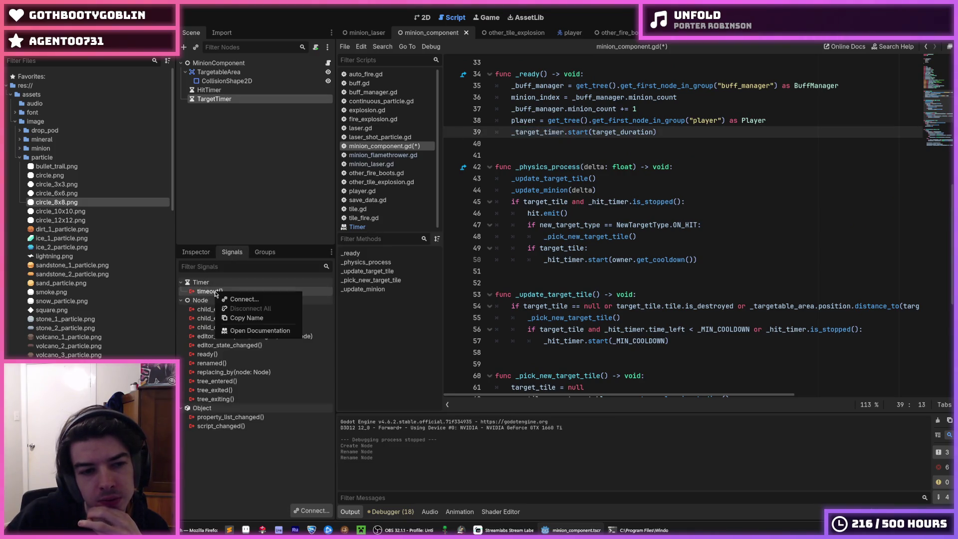
Connect TargetTimer's timeout signal to a new handler in minion_component.gd.
click(234, 298)
key(Return)
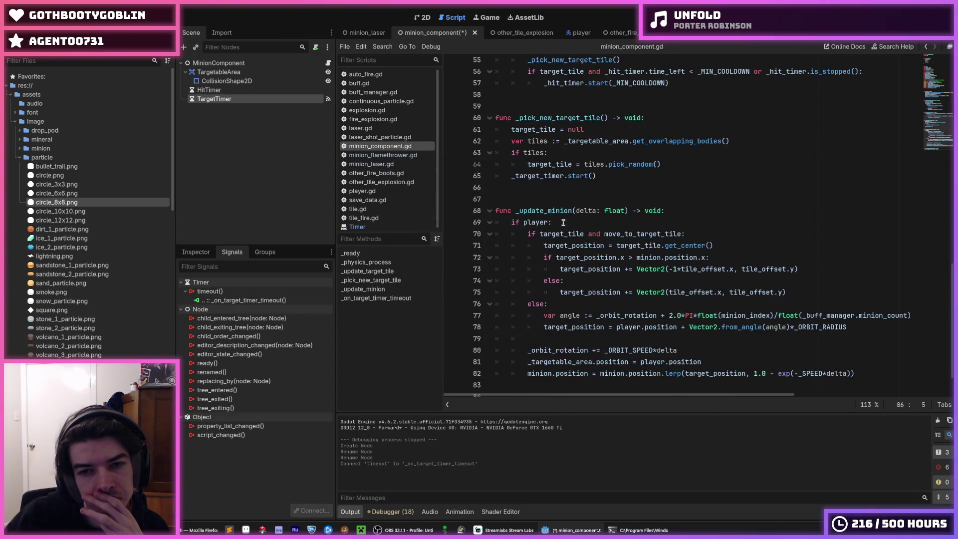
scroll(564, 218, up, 10)
scroll(573, 223, down, 2)
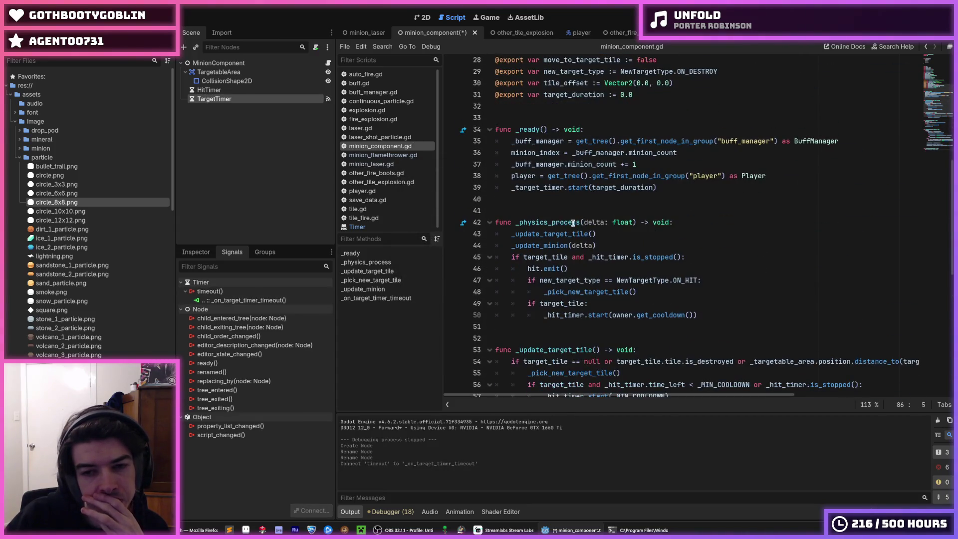
Inspect the _pick_new_target_tile() call on line 48 and the _update_target_tile function.
drag(635, 294, 540, 295)
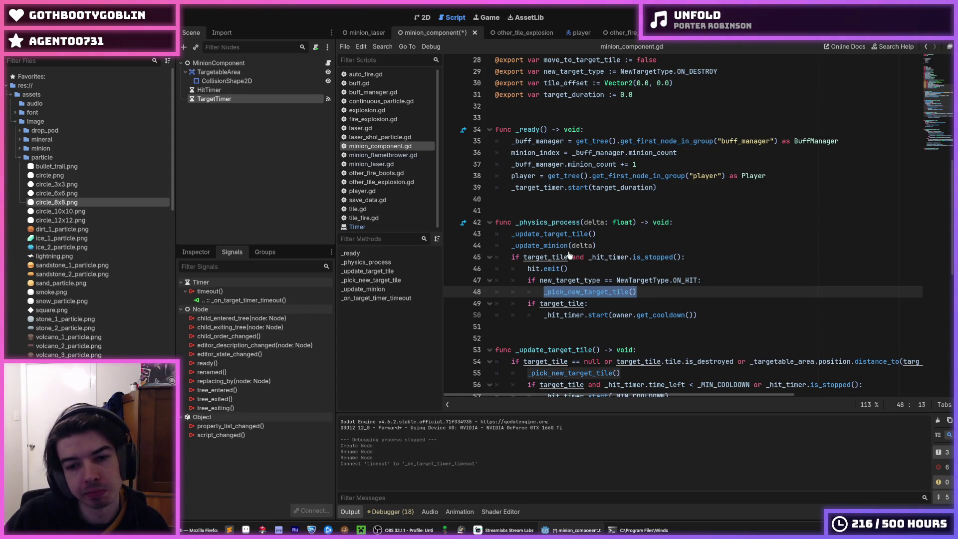
scroll(569, 256, down, 6)
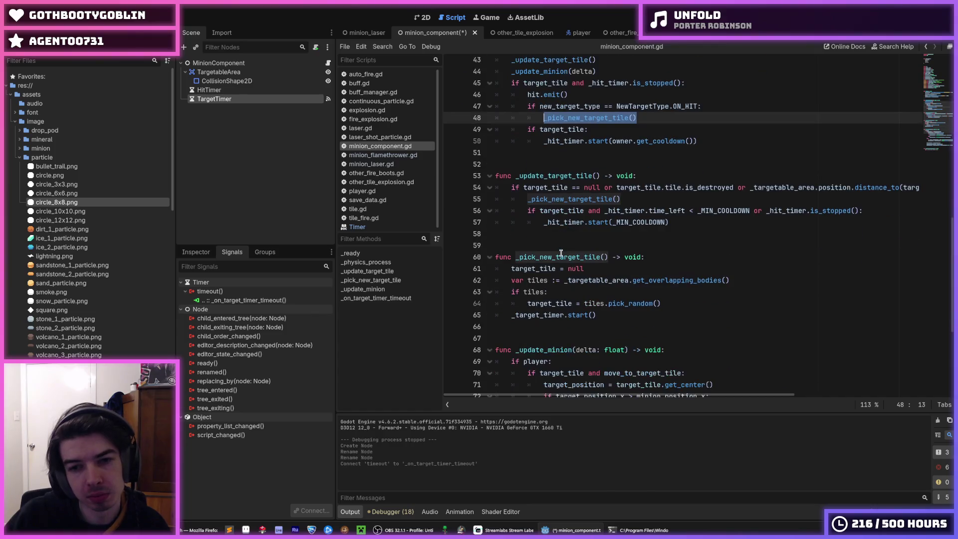
scroll(560, 255, down, 1)
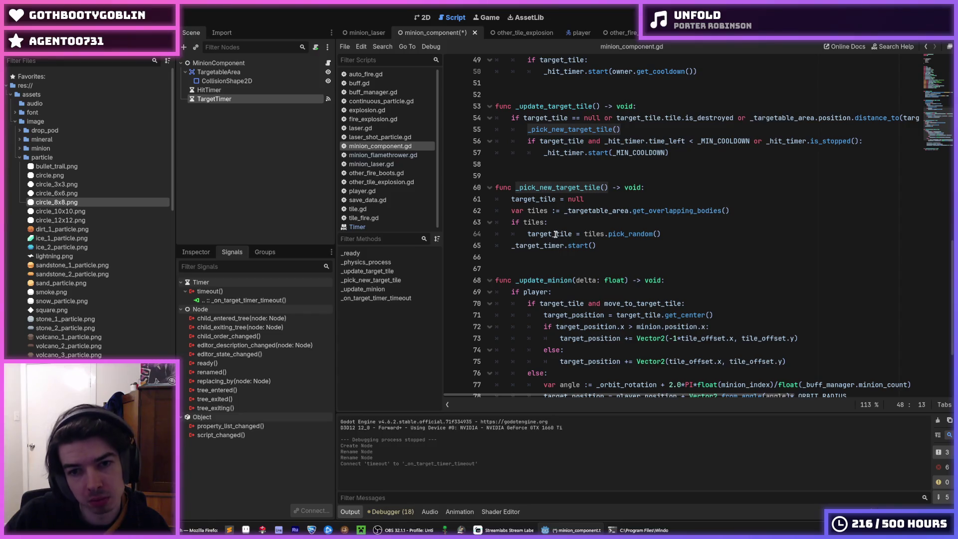
scroll(554, 232, up, 4)
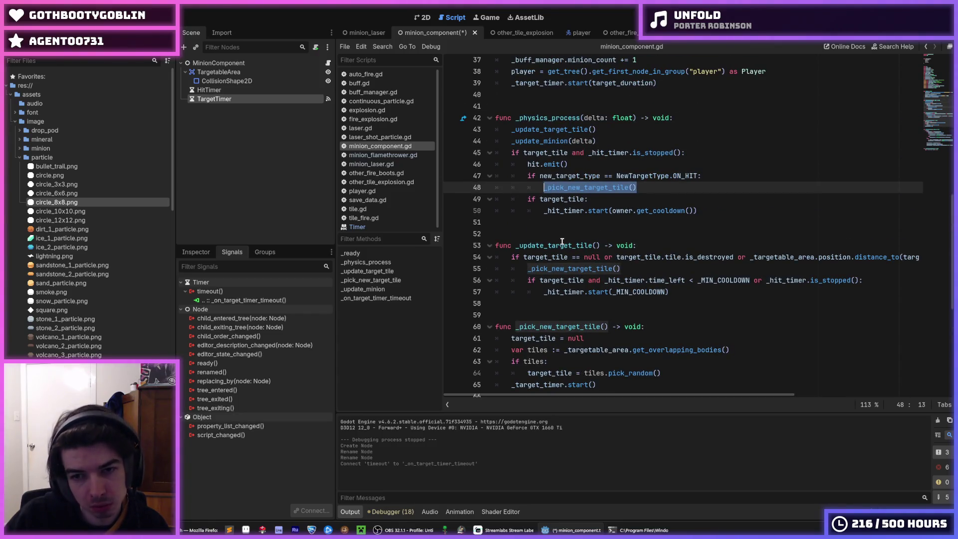
double_click(553, 248)
scroll(554, 249, up, 2)
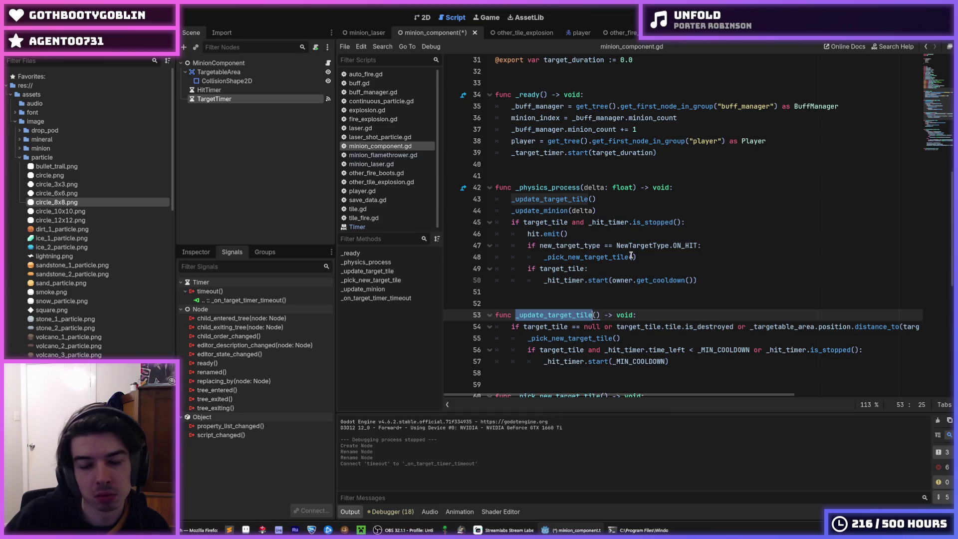
click(671, 258)
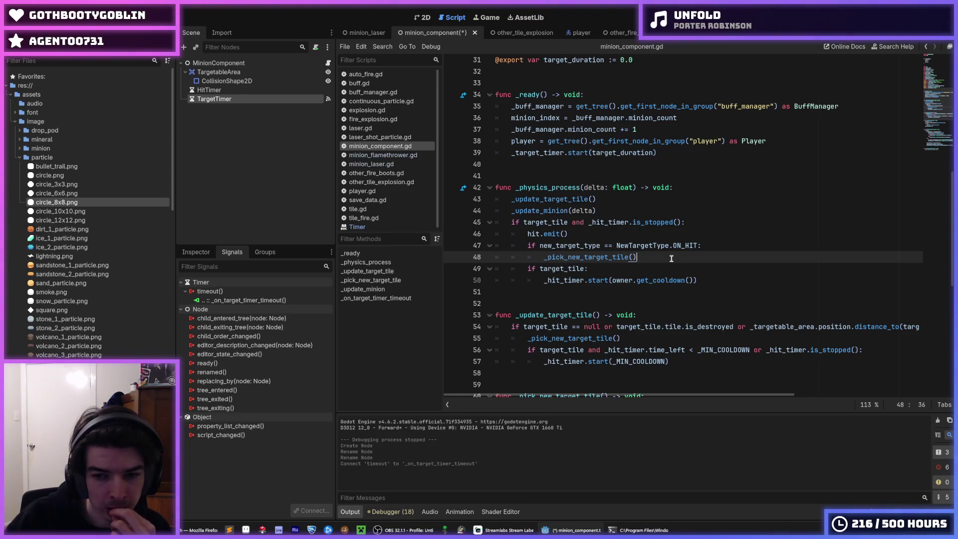
scroll(671, 258, down, 8)
Replace the handler's pass body with _pick_new_target_tile() and save the script.
drag(664, 375, 507, 375)
scroll(576, 288, up, 8)
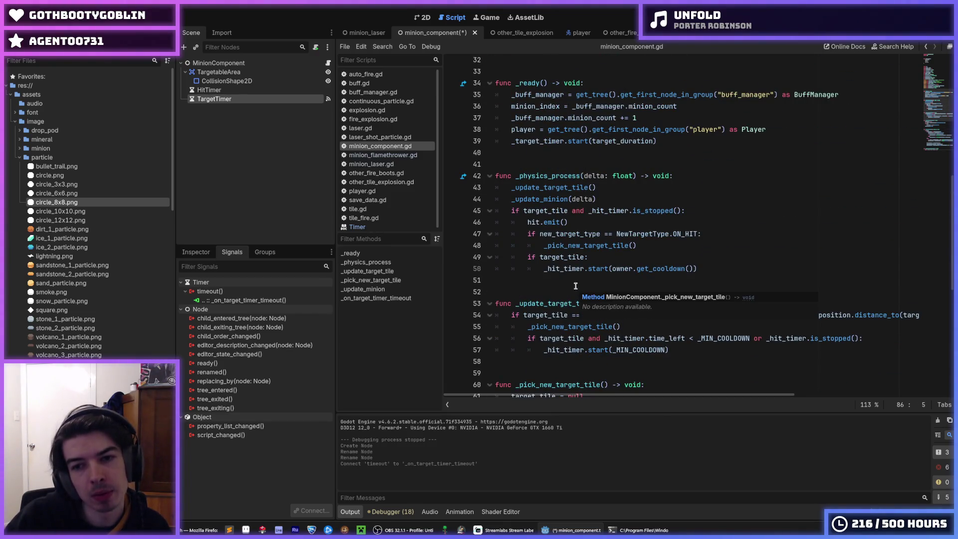
text(_pick_new)
key(Return)
key(ctrl+s)
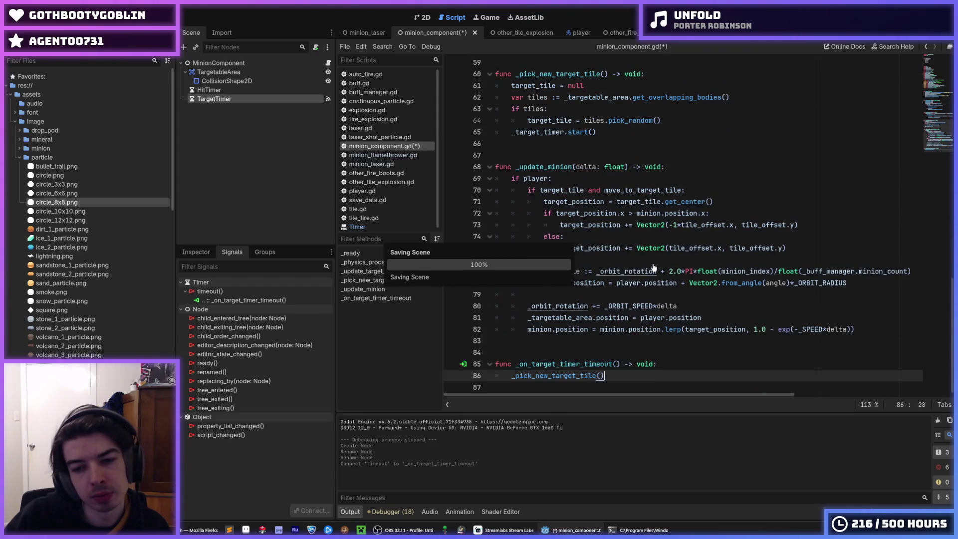
scroll(652, 269, up, 15)
click(684, 214)
key(ctrl+s)
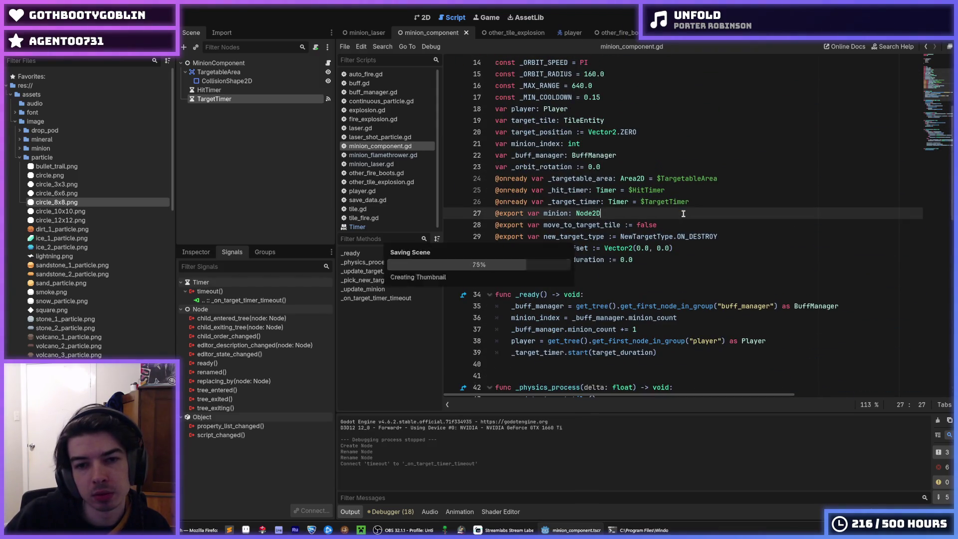
Copy the ON_HIT if-condition from line 47.
scroll(684, 214, down, 7)
scroll(505, 155, up, 4)
scroll(709, 242, down, 7)
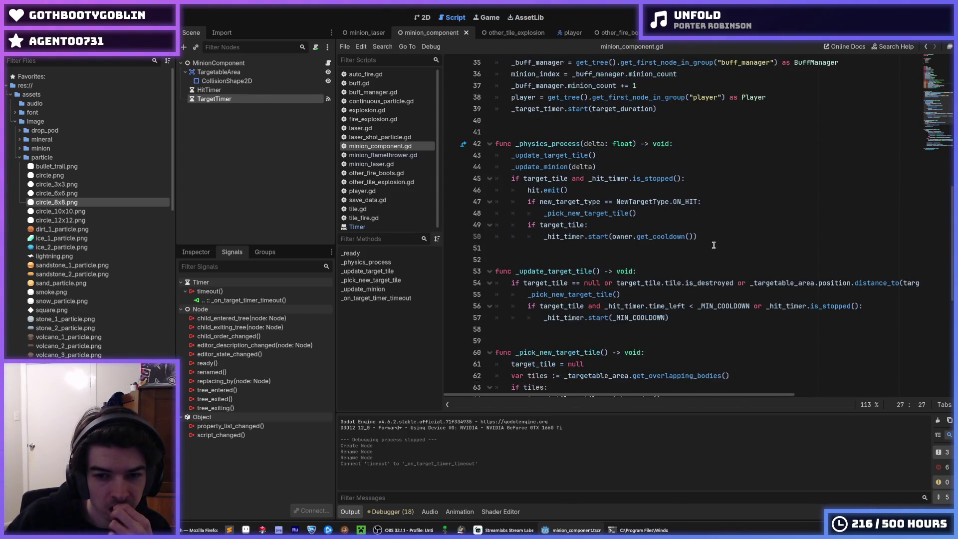
click(669, 294)
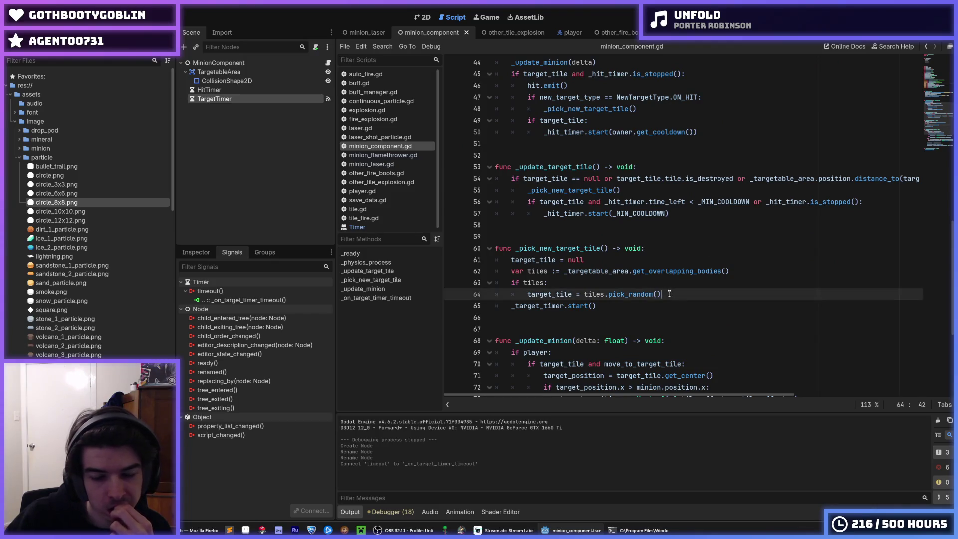
scroll(686, 243, up, 5)
drag(698, 271, 526, 272)
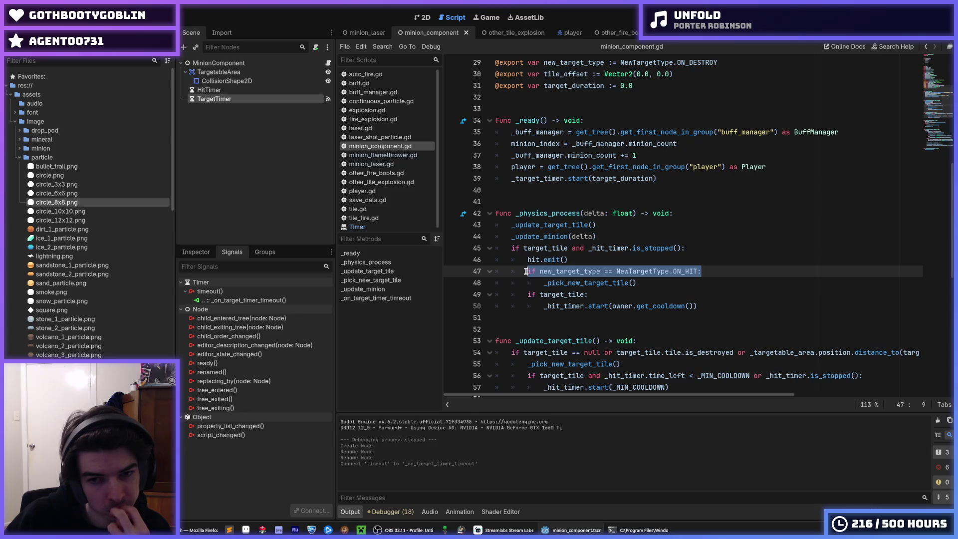
key(ctrl+c)
Nest the _target_timer.start() in _ready under a new ON_TIMER if-condition.
click(790, 166)
key(Return)
key(ctrl+v)
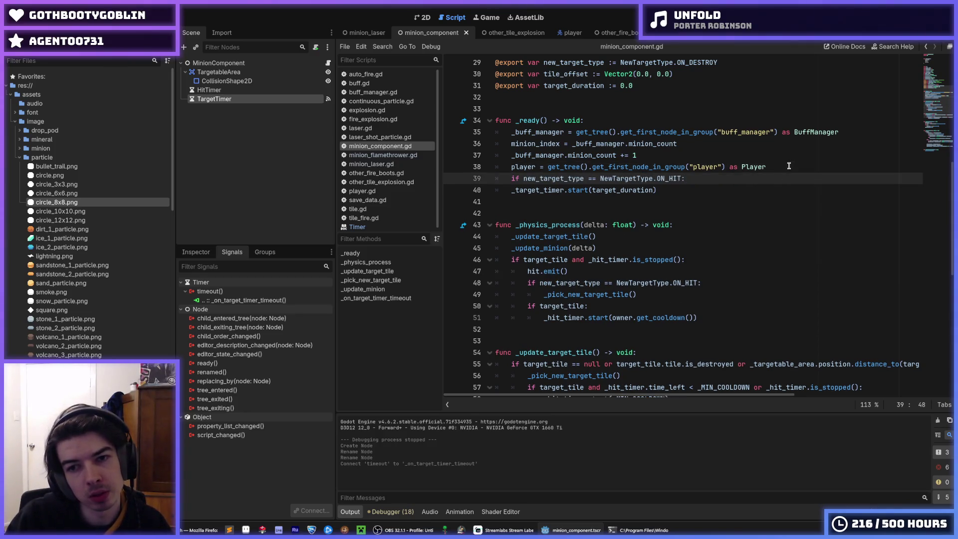
key(Down)
key(Home)
key(Tab)
key(Up)
key(Left)
key(shift+Left)
key(shift+Left)
key(shift+Left)
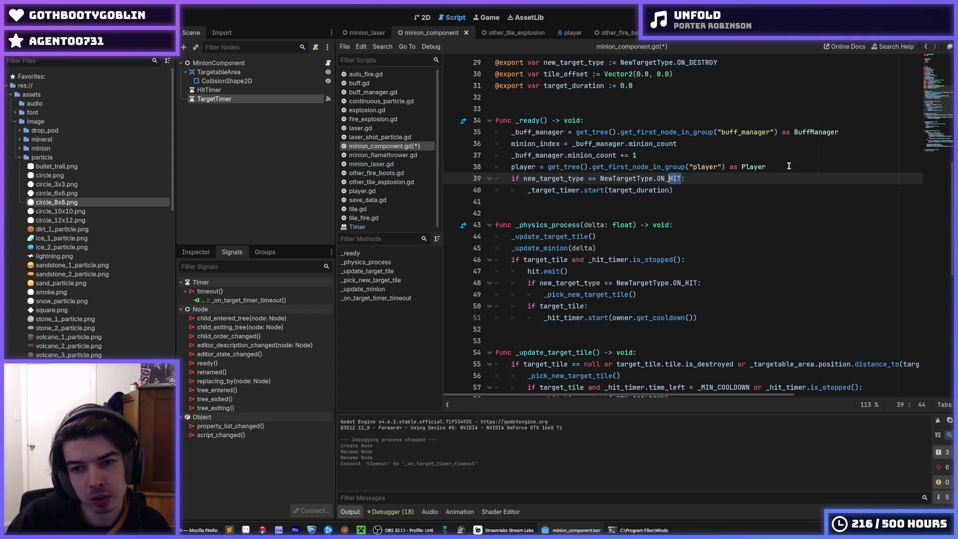
key(BackSpace)
text(IMER)
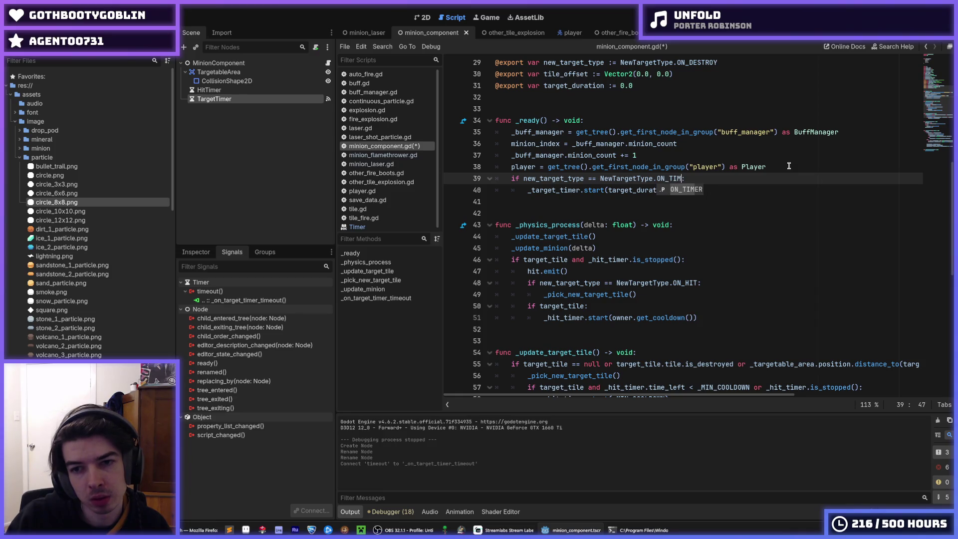
Guard the timer restart in _pick_new_target_tile with the same ON_TIMER condition.
drag(698, 181, 509, 182)
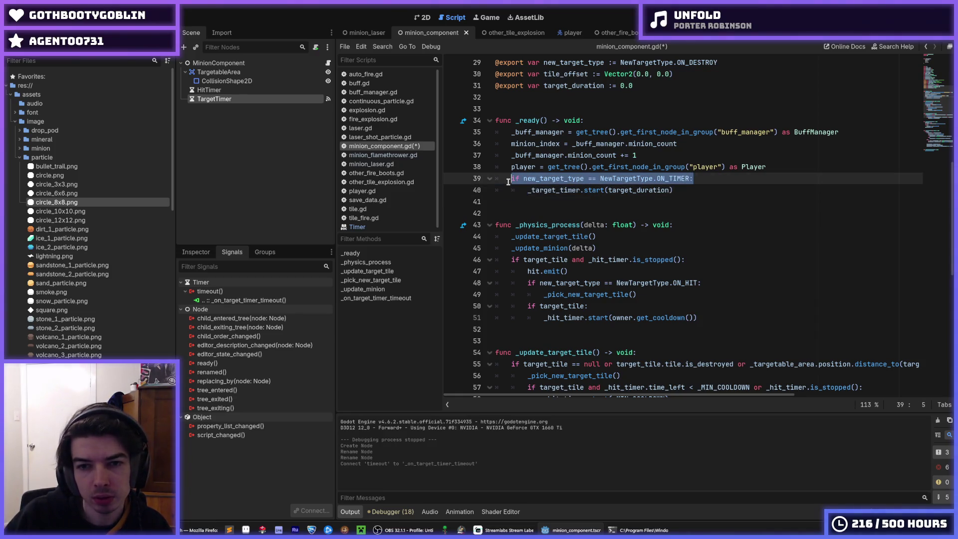
scroll(599, 250, down, 6)
click(676, 269)
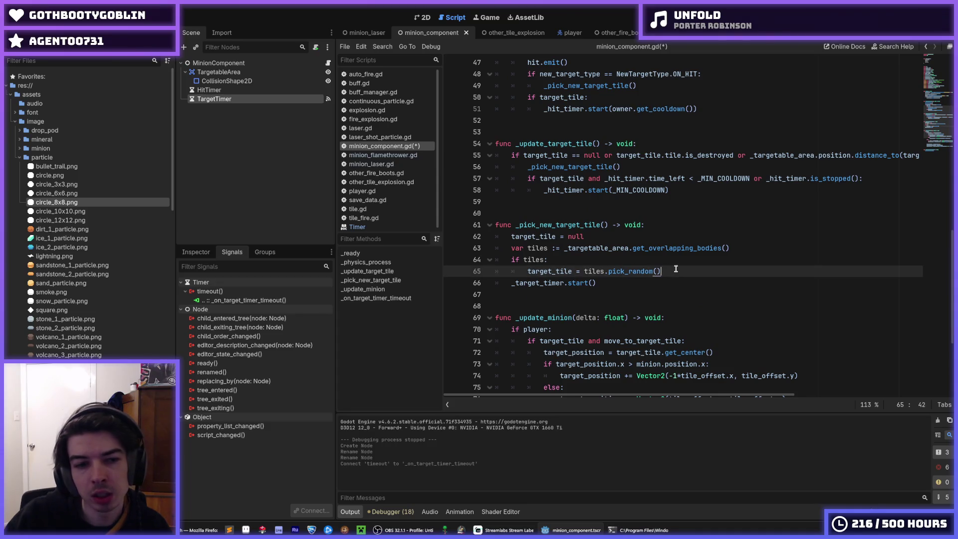
key(Down)
key(Home)
key(ctrl+v)
key(Return)
Save the script, test-run the game with F5, then stop it with F8.
key(ctrl+s)
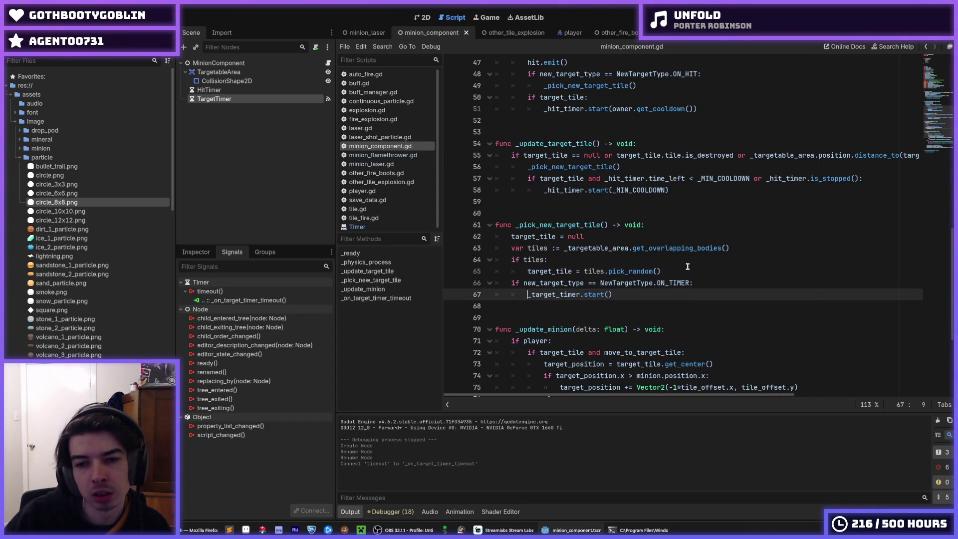
click(676, 270)
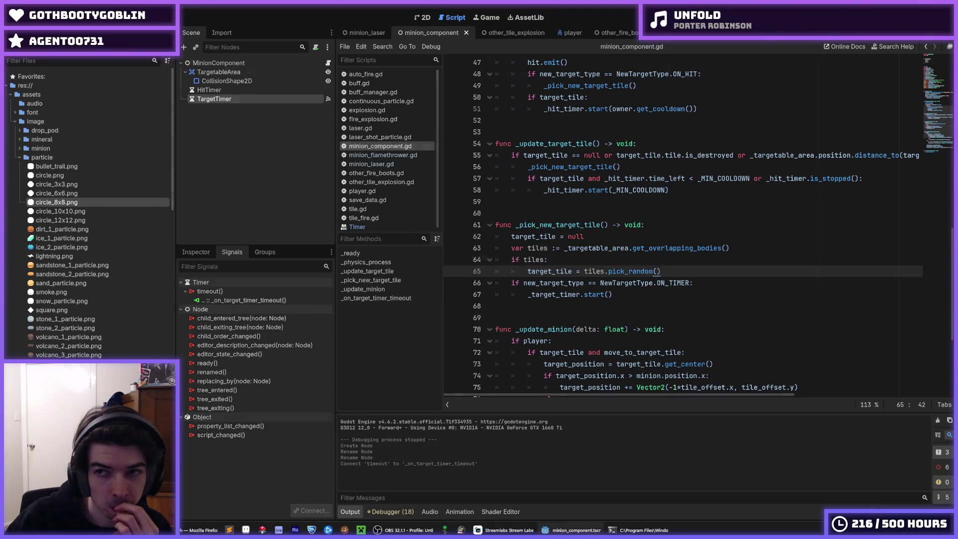
key(F5)
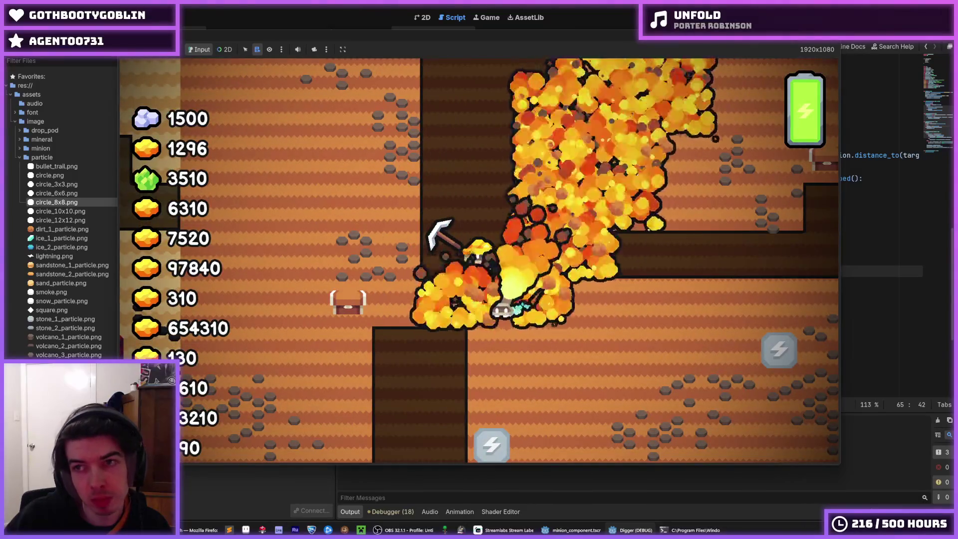
key(F8)
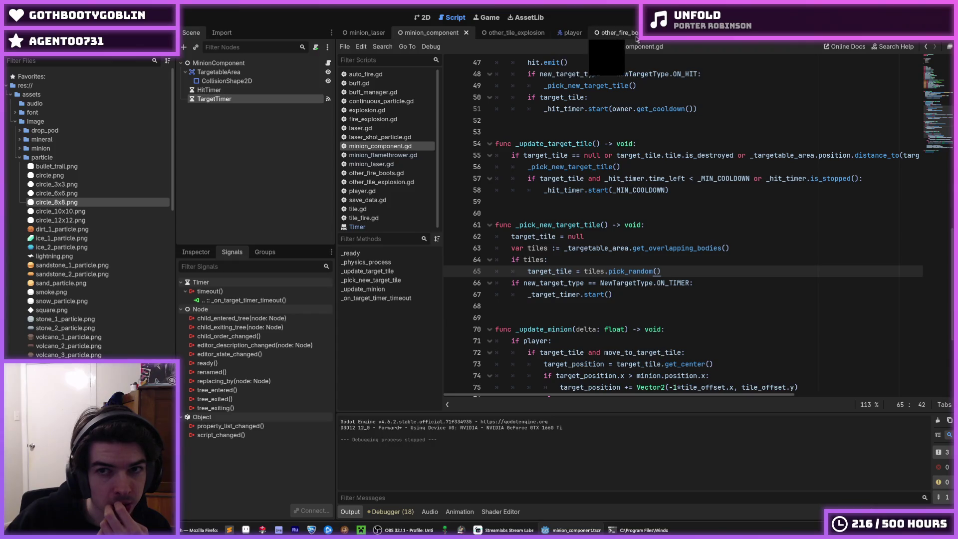
Look over the minion_laser scene's MinionLaser node in the 2D view.
click(367, 32)
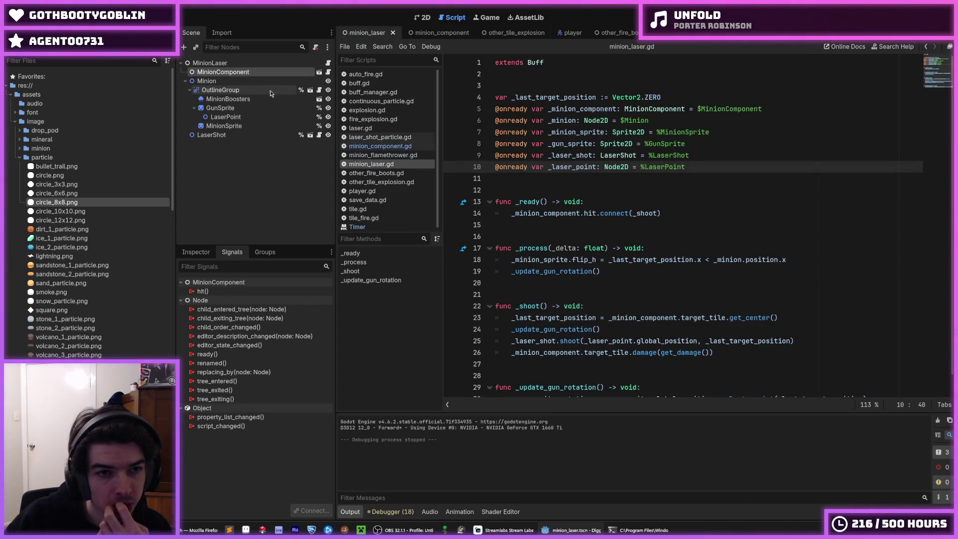
click(233, 66)
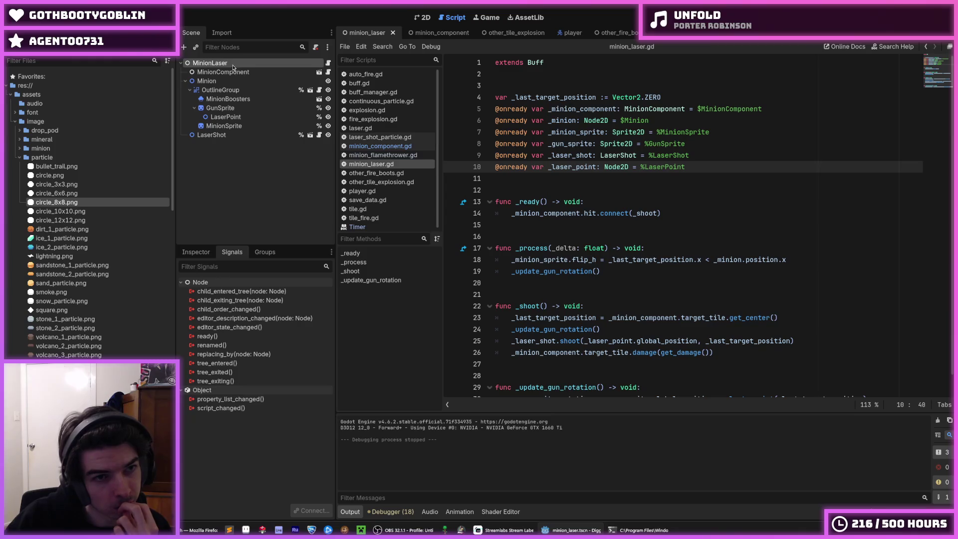
click(414, 17)
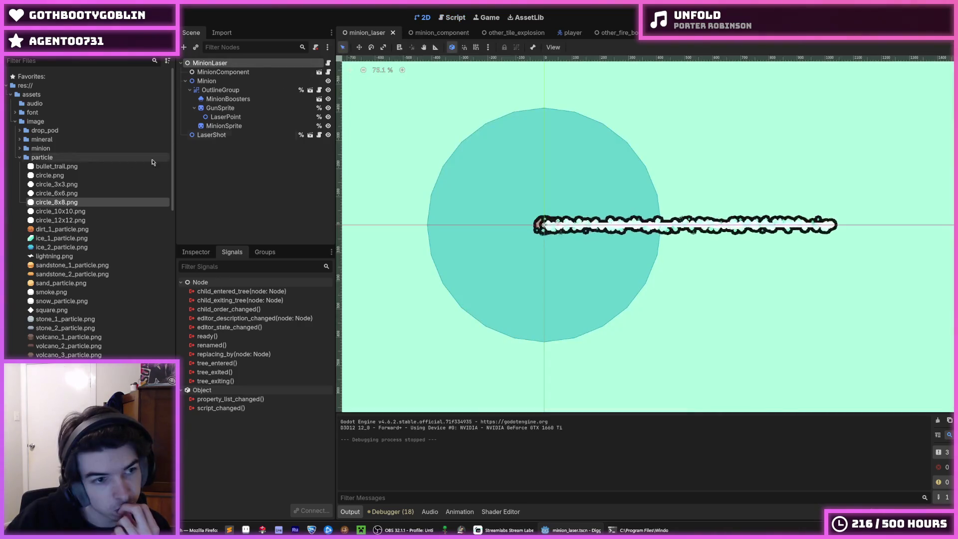
scroll(69, 225, down, 10)
scroll(69, 225, down, 5)
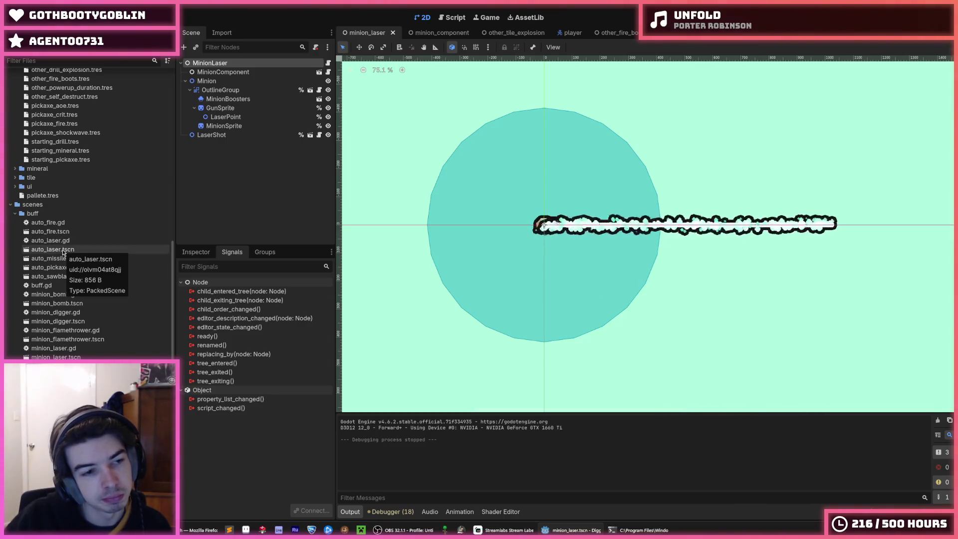
scroll(59, 254, up, 10)
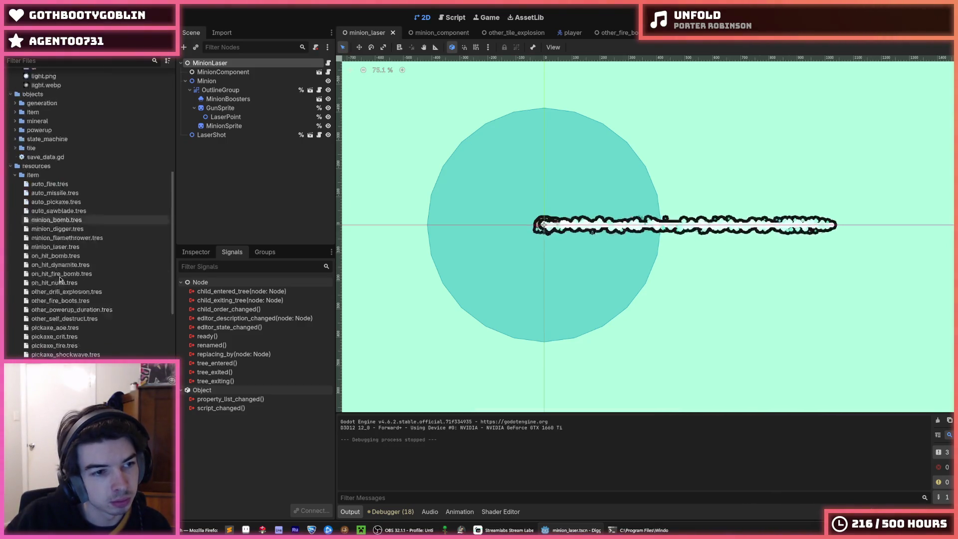
scroll(59, 245, down, 10)
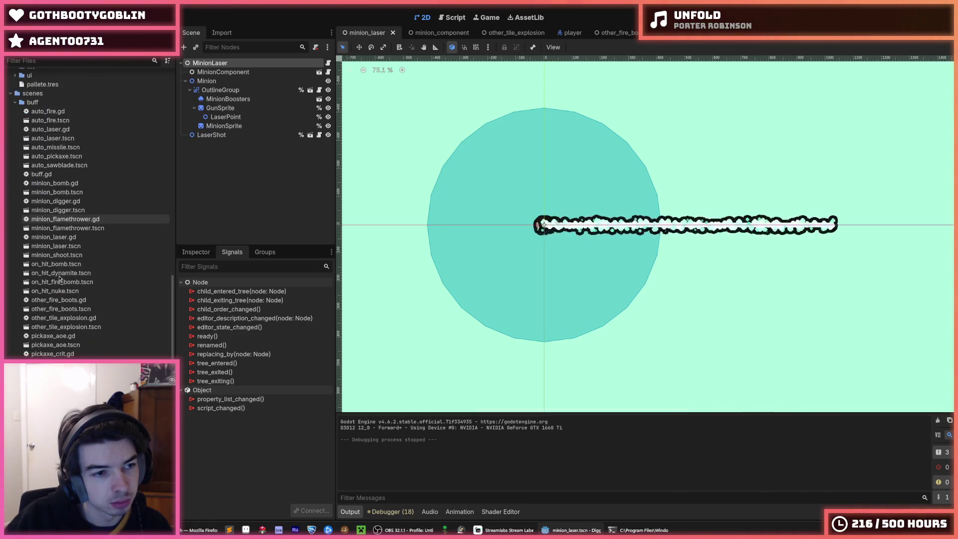
Set minion_bomb's New Target Type to On Hit and save, then check and save minion_digger.
double_click(61, 192)
click(223, 72)
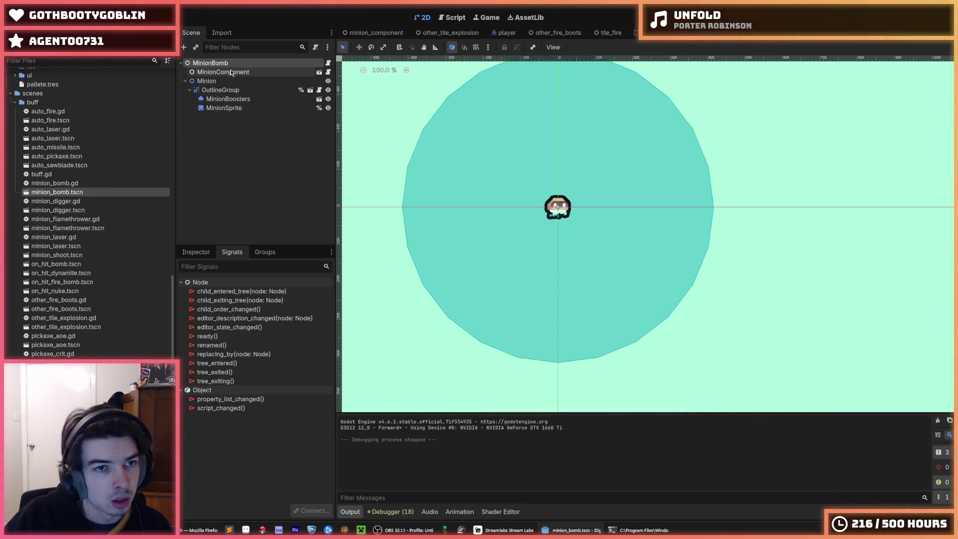
click(195, 252)
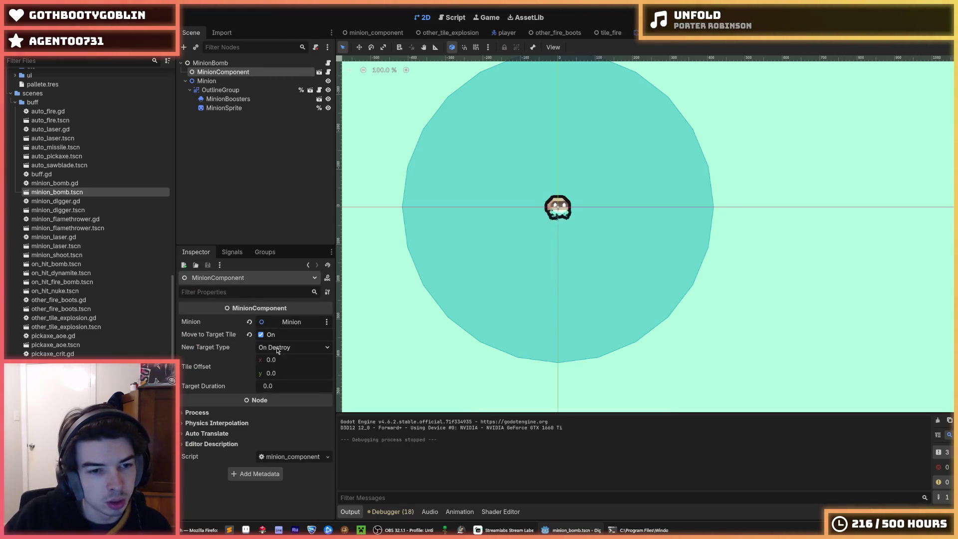
click(276, 348)
click(280, 370)
key(ctrl+s)
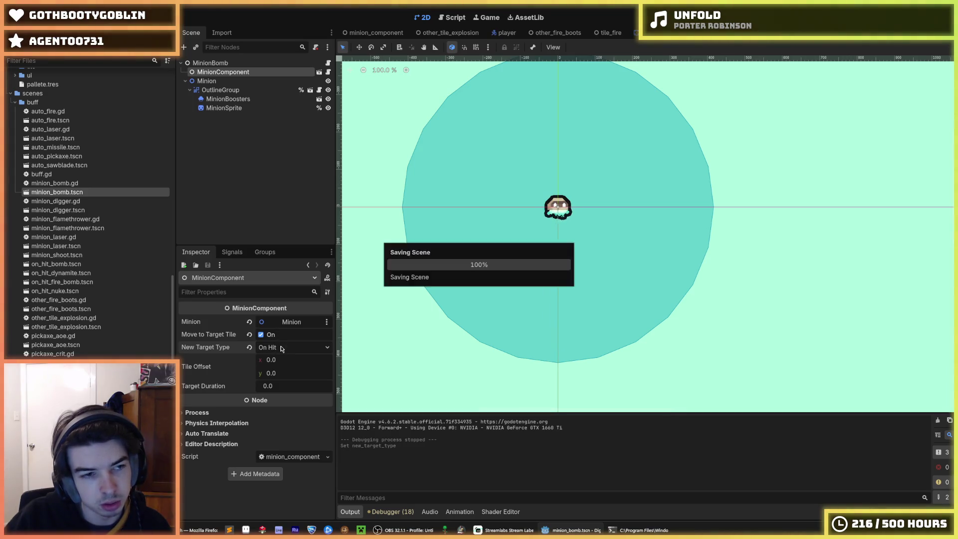
double_click(58, 210)
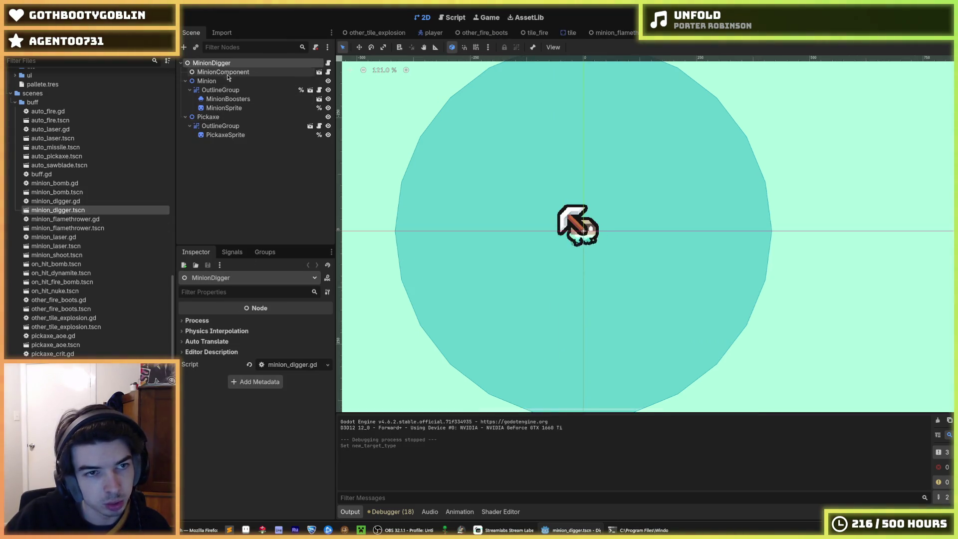
click(224, 72)
key(ctrl+s)
Set the flamethrower's MinionComponent New Target Type to On Hit and switch to the script editor.
double_click(68, 229)
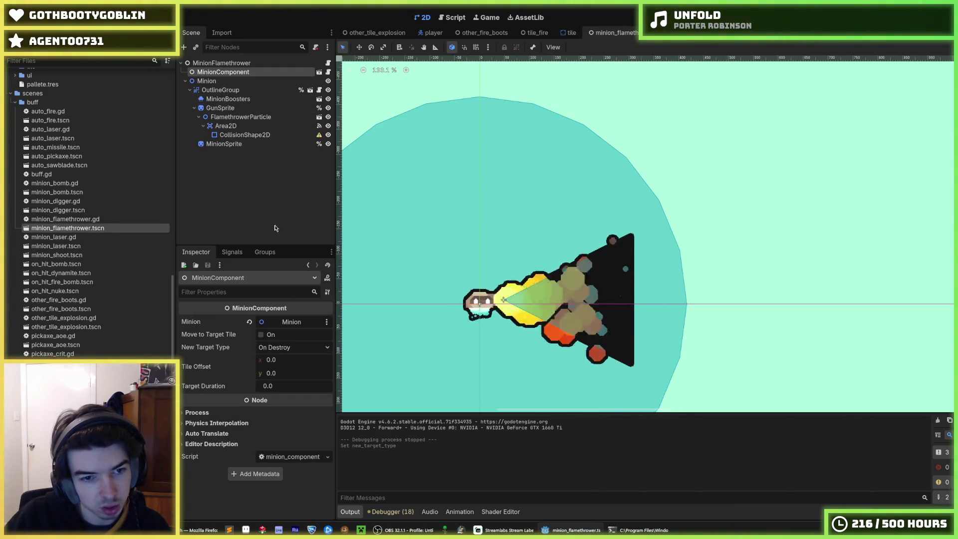
click(223, 64)
click(222, 71)
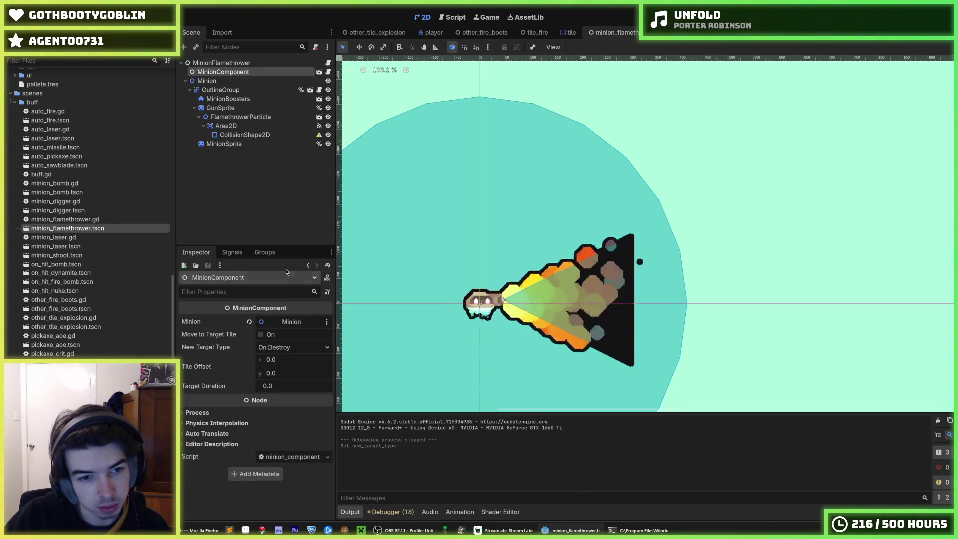
click(274, 349)
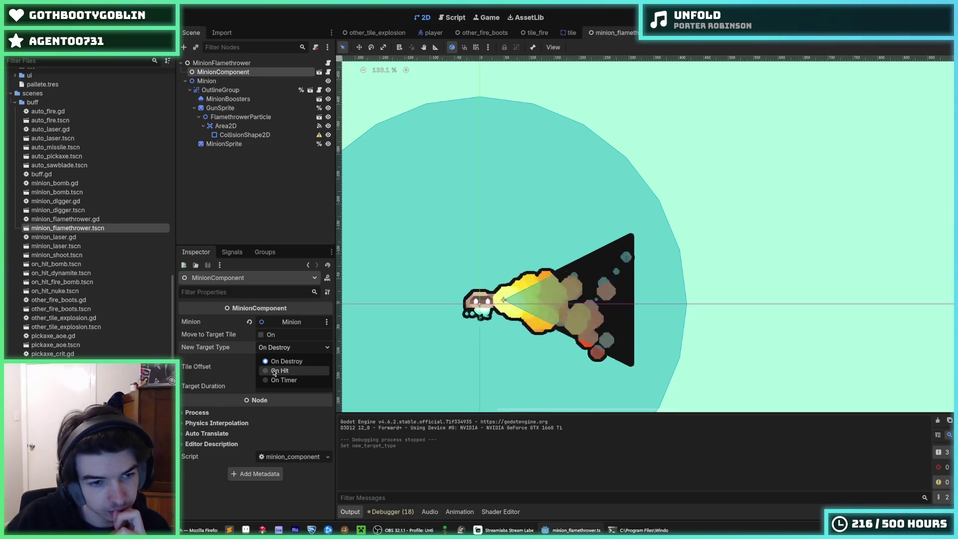
click(274, 371)
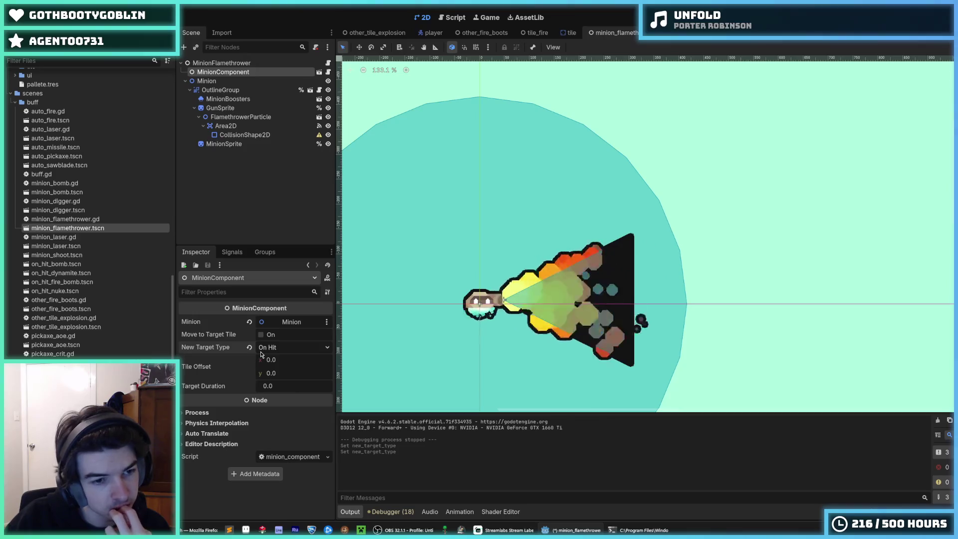
click(328, 63)
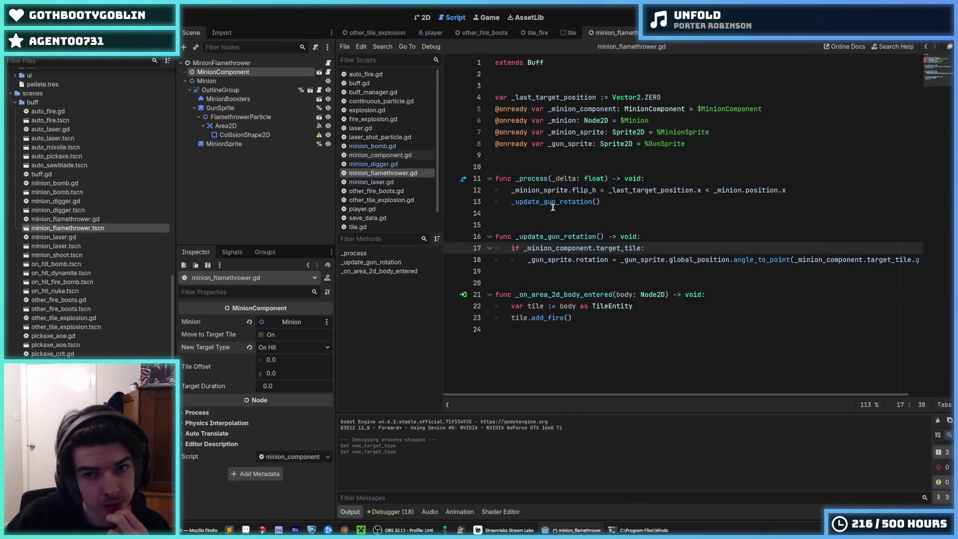
Browse the minion scripts and open minion_component.gd.
click(384, 148)
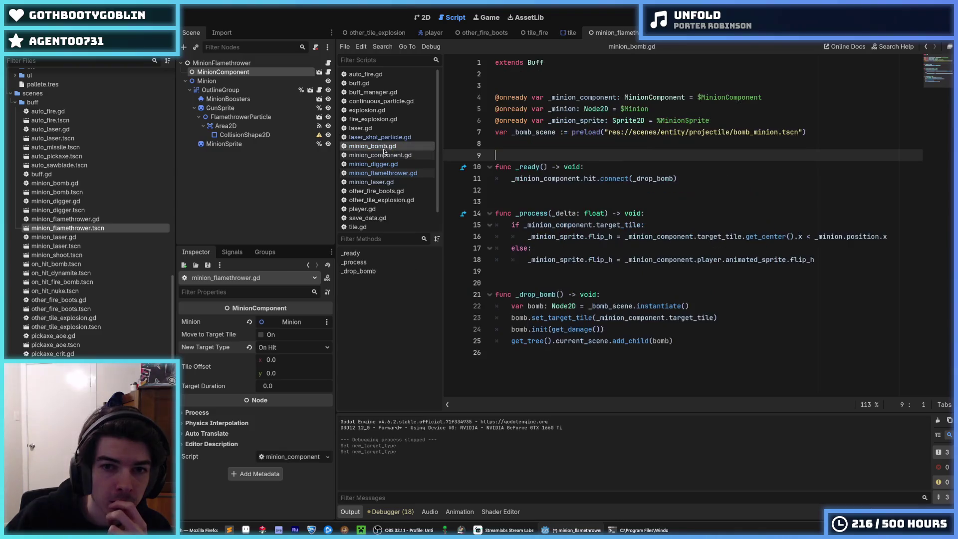
click(385, 164)
click(384, 173)
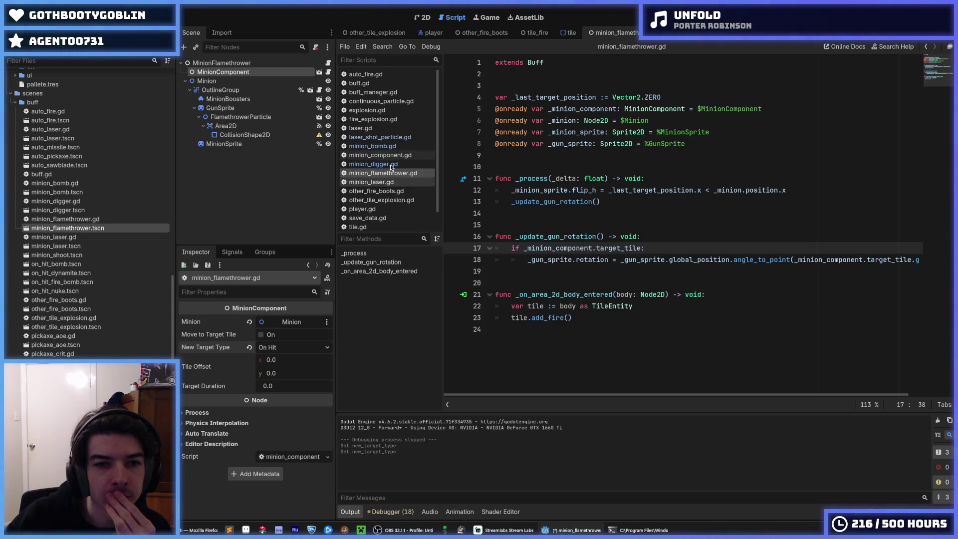
click(380, 155)
scroll(558, 320, up, 10)
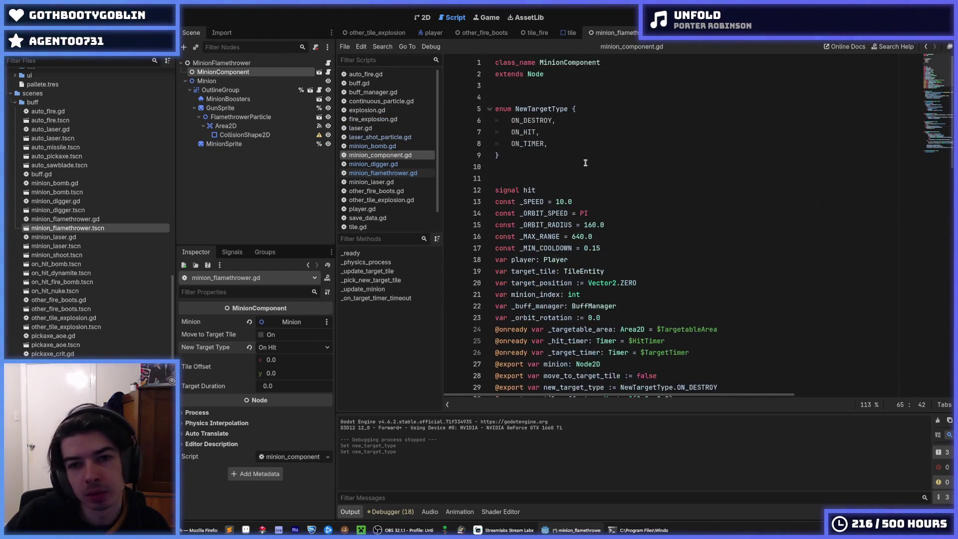
scroll(558, 319, down, 4)
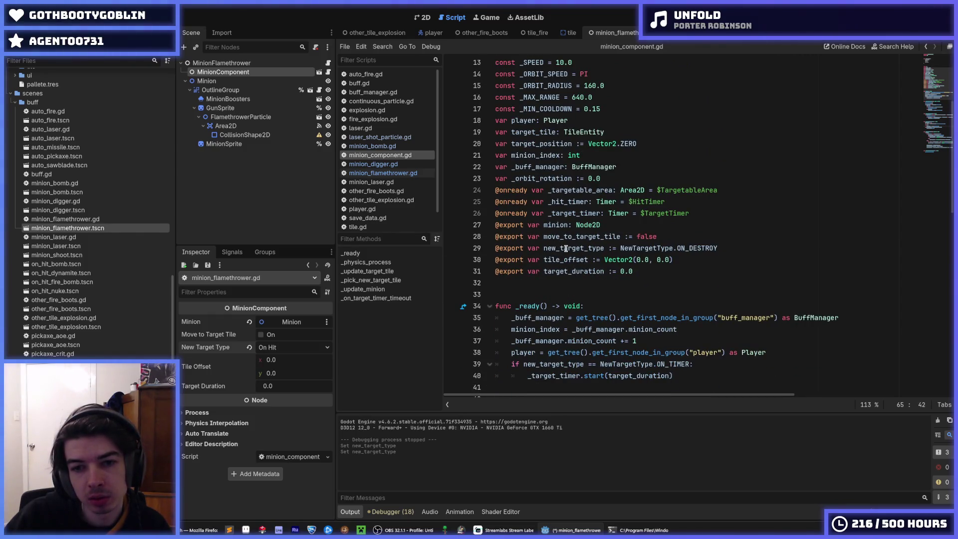
Rename every new_target_type to new_target.
double_click(566, 248)
scroll(587, 197, down, 8)
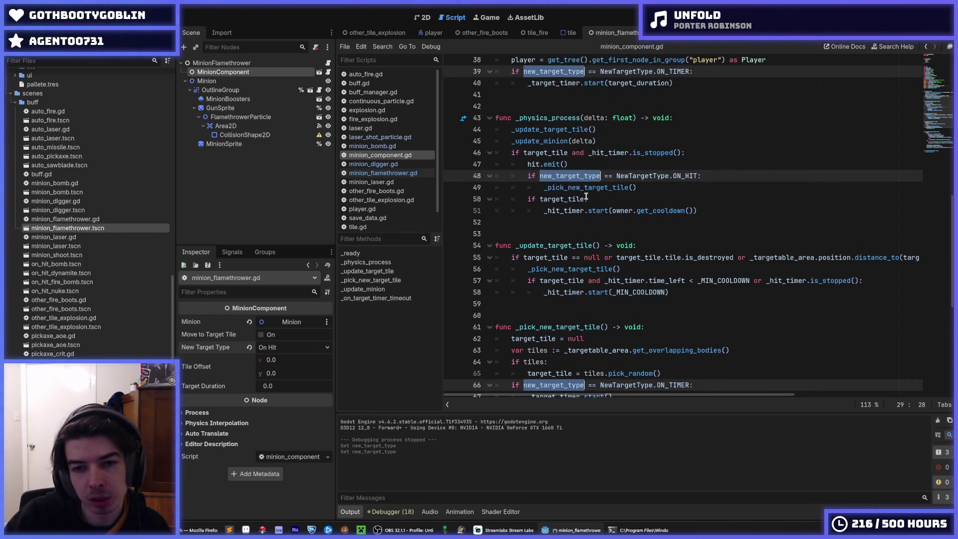
key(BackSpace)
key(BackSpace)
key(BackSpace)
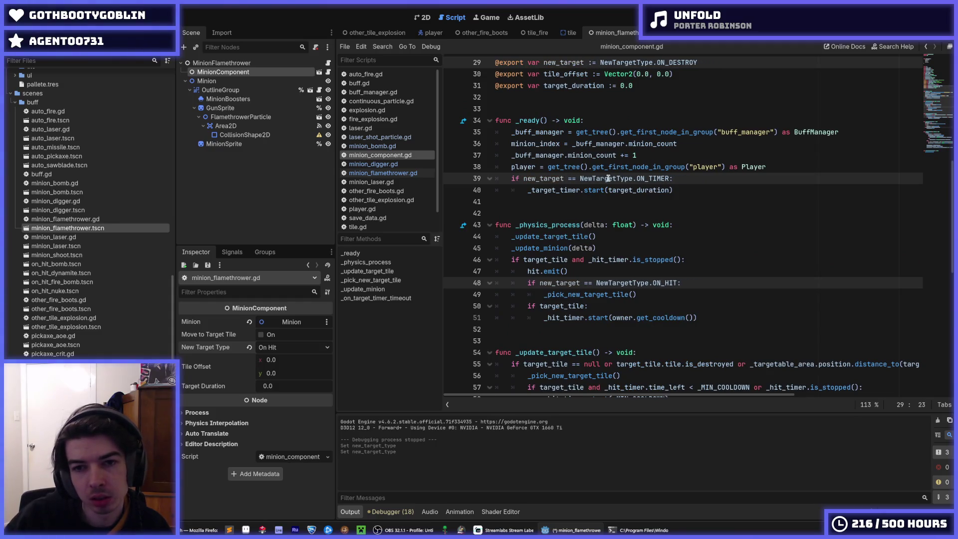
scroll(608, 179, up, 4)
Rename every NewTargetType to NewTarget, save, then reopen minion_bomb in 2D.
double_click(618, 199)
scroll(641, 151, down, 1)
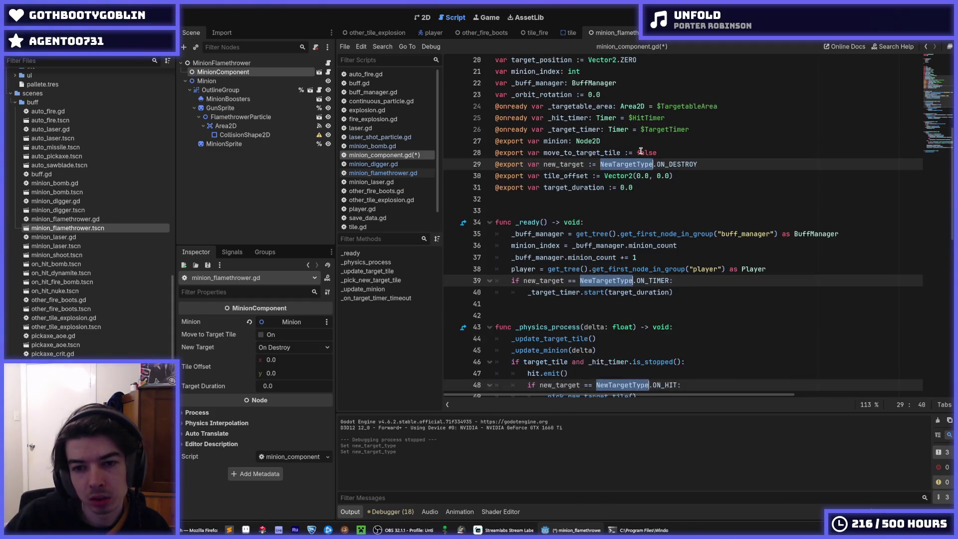
scroll(640, 151, up, 5)
key(Right)
key(BackSpace)
key(BackSpace)
key(BackSpace)
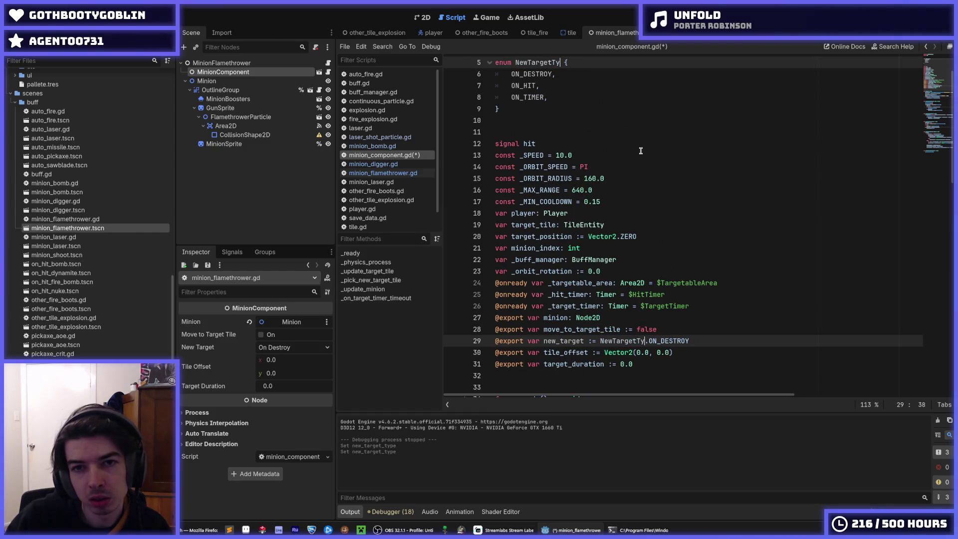
click(651, 143)
key(ctrl+s)
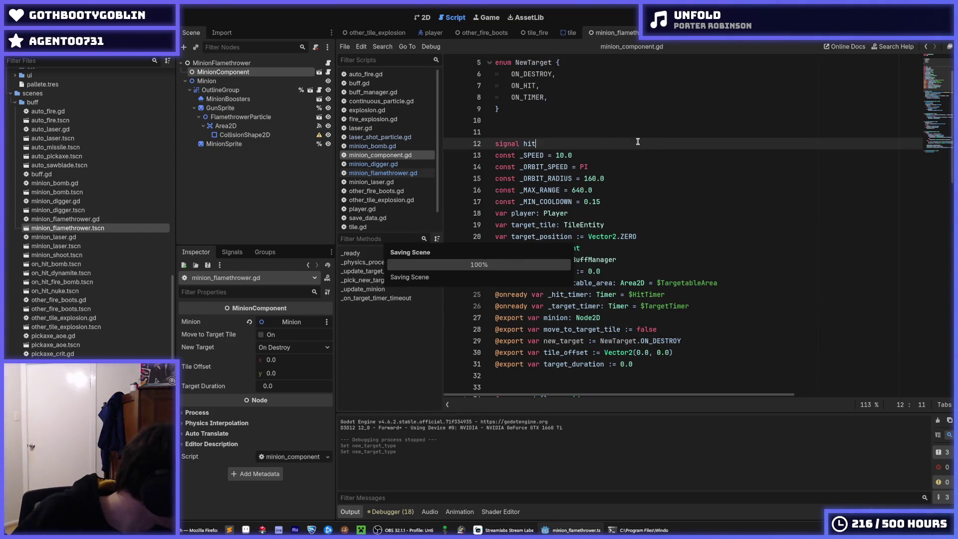
click(423, 17)
double_click(70, 193)
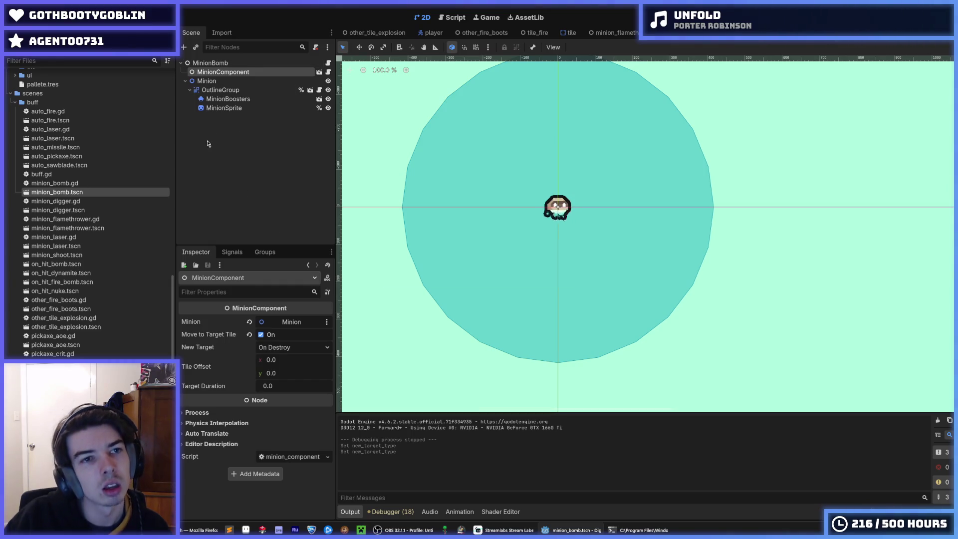
Set the bomb minion's New Target to On Hit and save, leaving the digger at On Destroy.
click(274, 347)
click(274, 369)
key(ctrl+s)
double_click(58, 210)
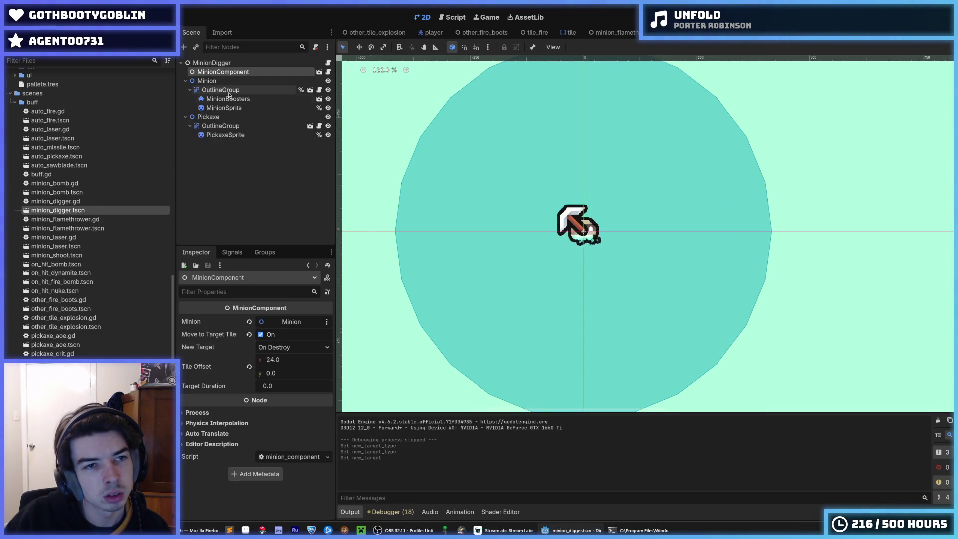
click(282, 350)
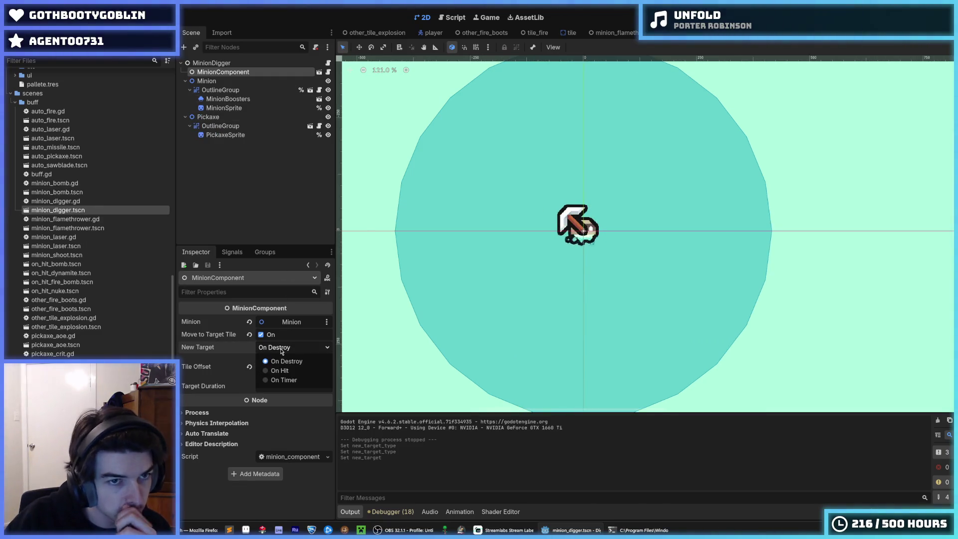
click(282, 352)
Set the flamethrower minion's New Target to On Timer and save the scene.
click(67, 228)
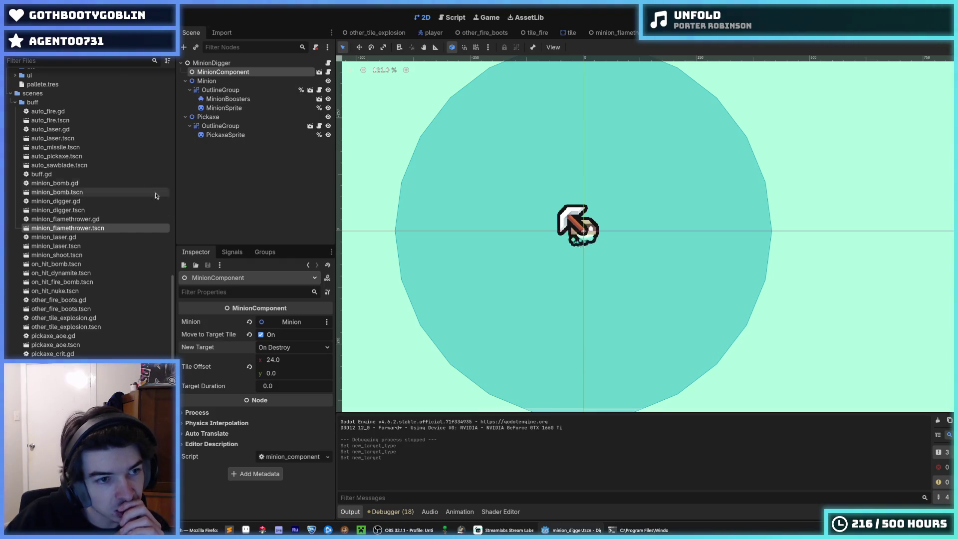
double_click(94, 229)
click(282, 348)
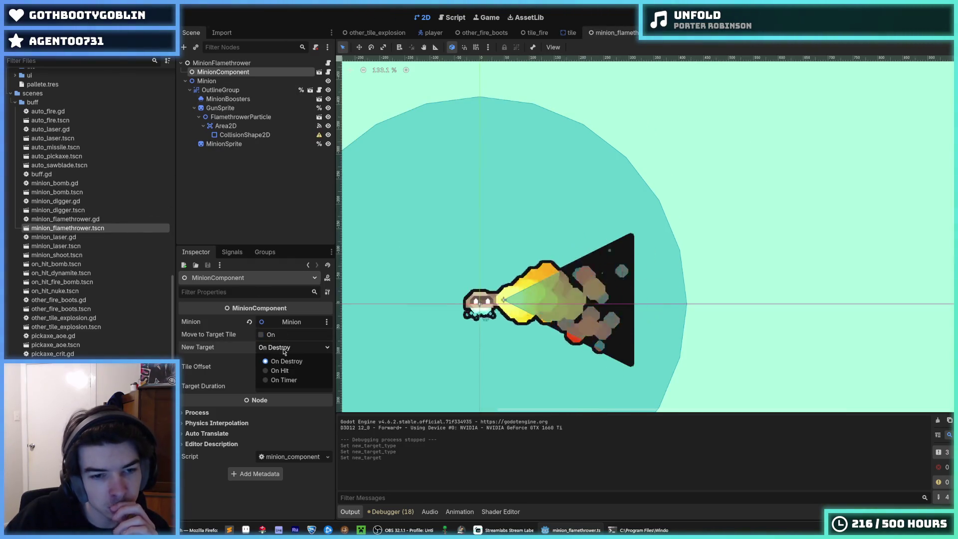
click(274, 381)
key(ctrl+s)
Set the laser minion's New Target to On Hit and save the scene.
double_click(66, 246)
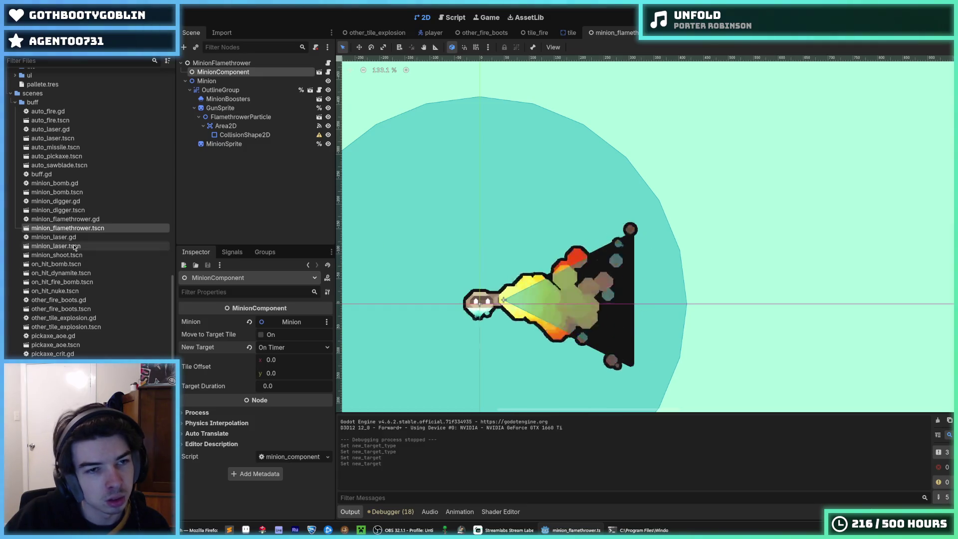
click(282, 348)
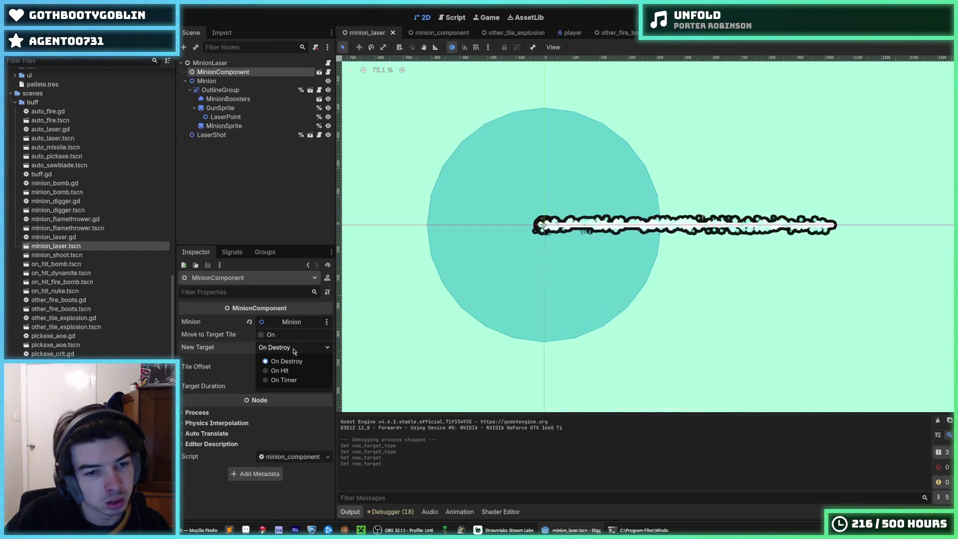
click(275, 370)
key(ctrl+s)
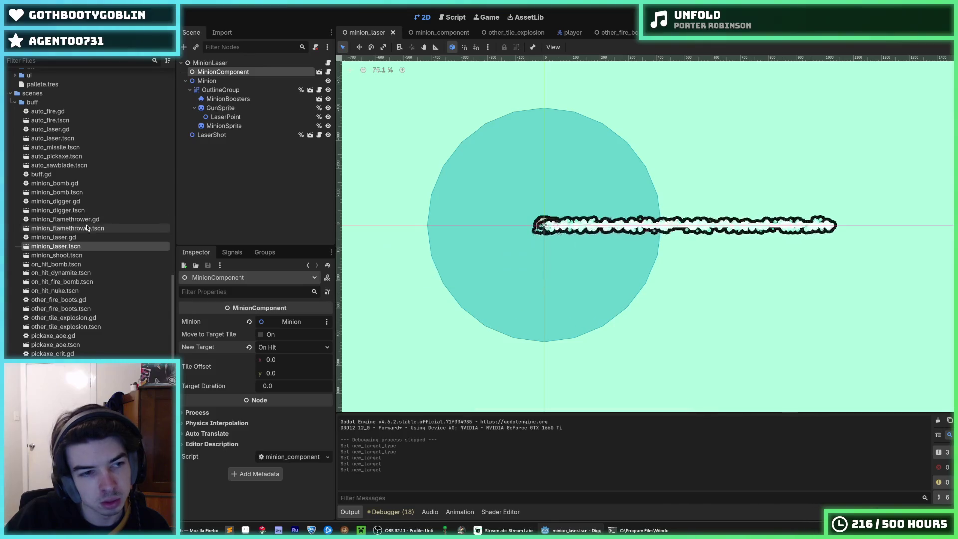
Give the flamethrower a Target Duration of 0.5, then run the game with F5.
double_click(71, 228)
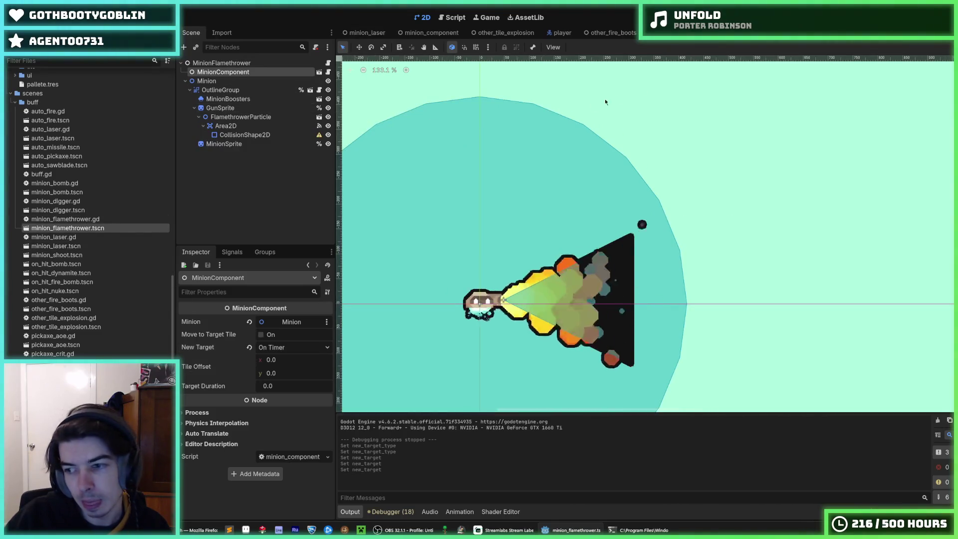
key(ctrl+s)
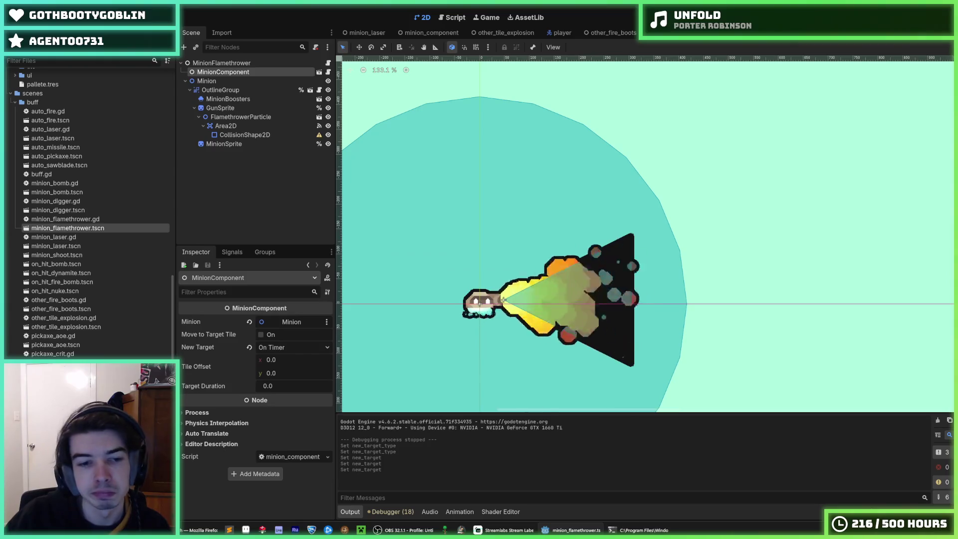
click(272, 386)
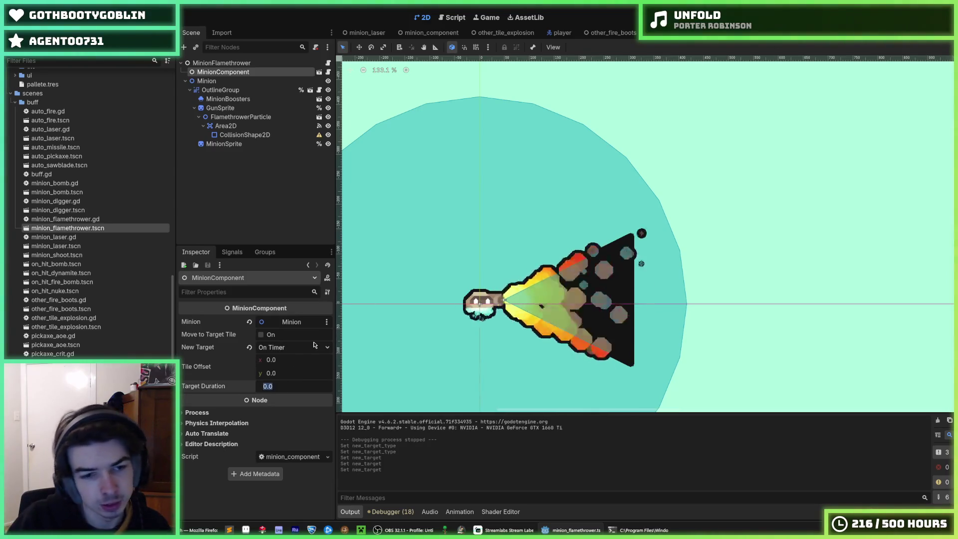
key(F5)
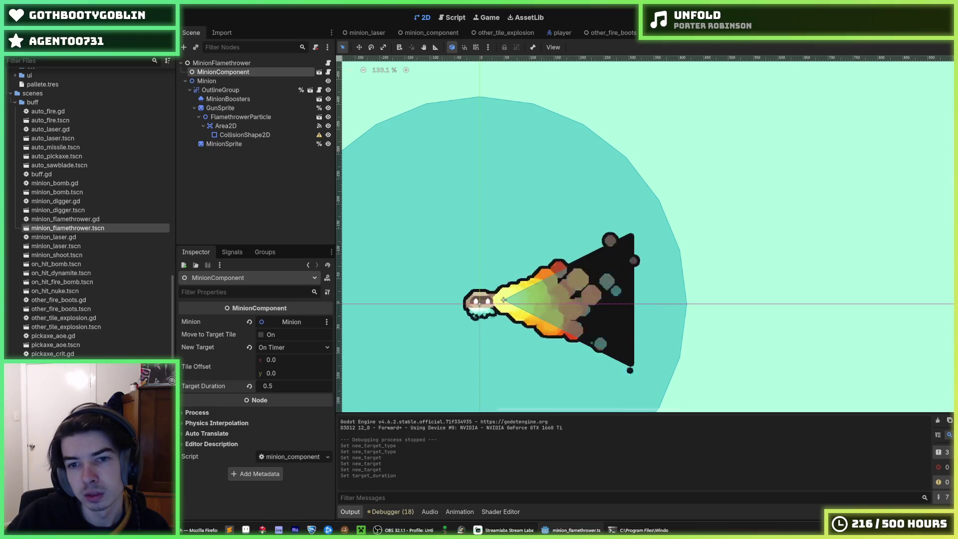
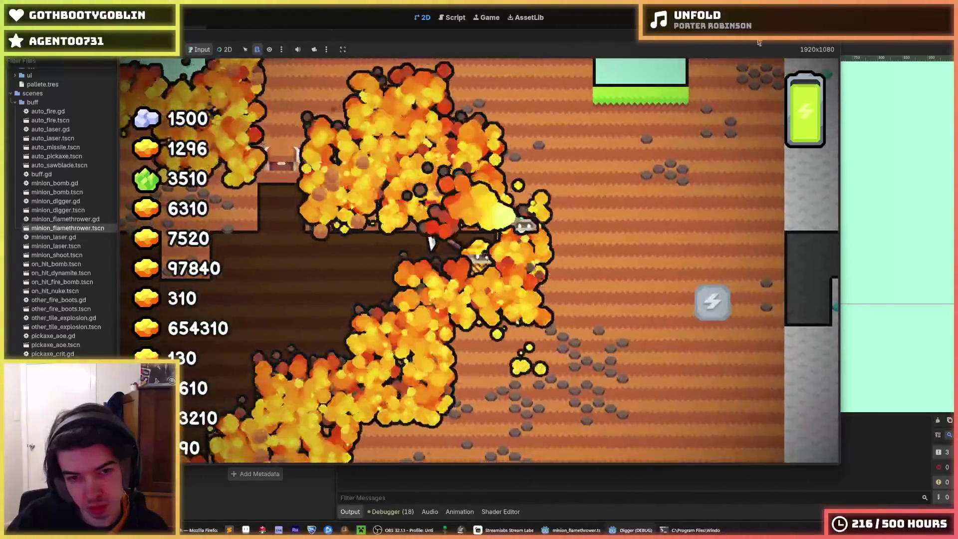
Stop the running game test and go back to the editor.
key(F8)
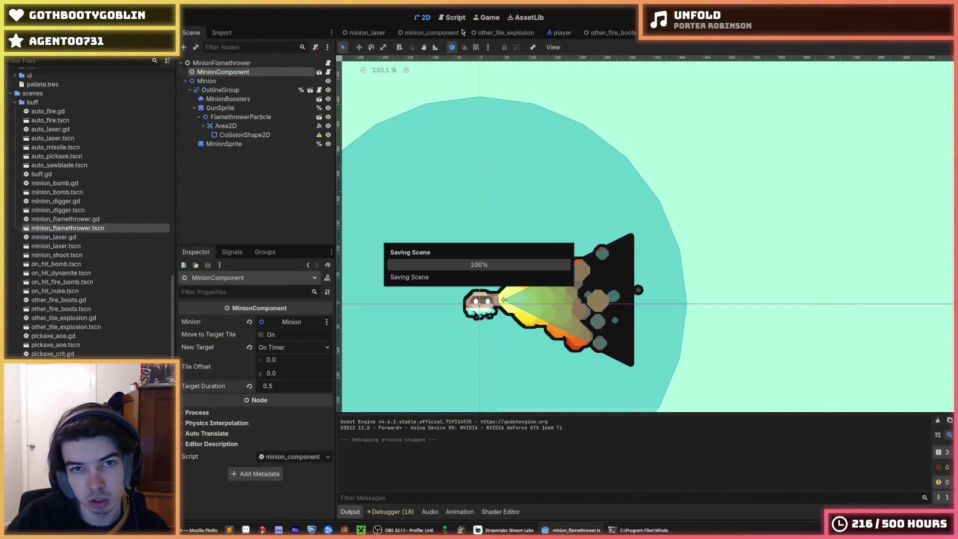
click(455, 18)
Look over the minion_laser.gd, minion_component.gd and minion_bomb.gd scripts.
click(706, 227)
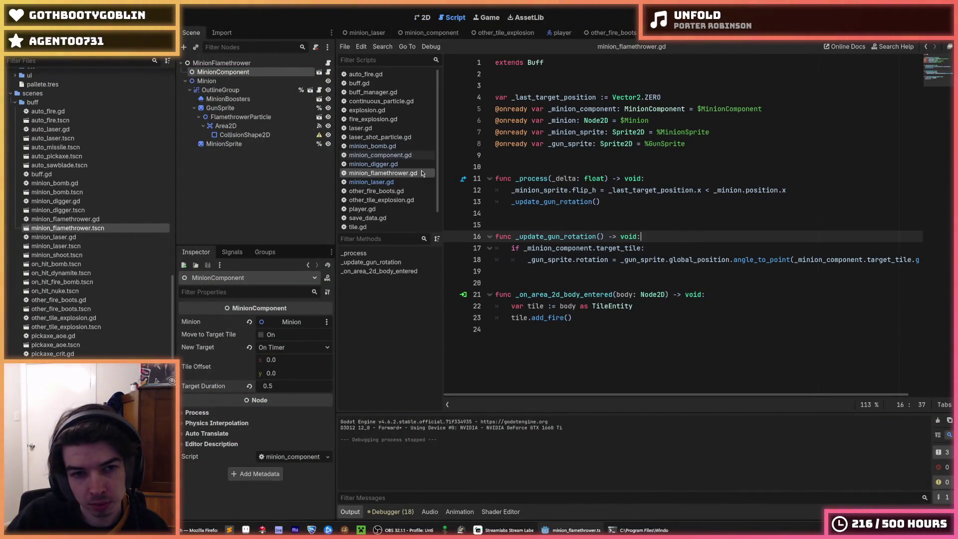
click(372, 182)
click(381, 156)
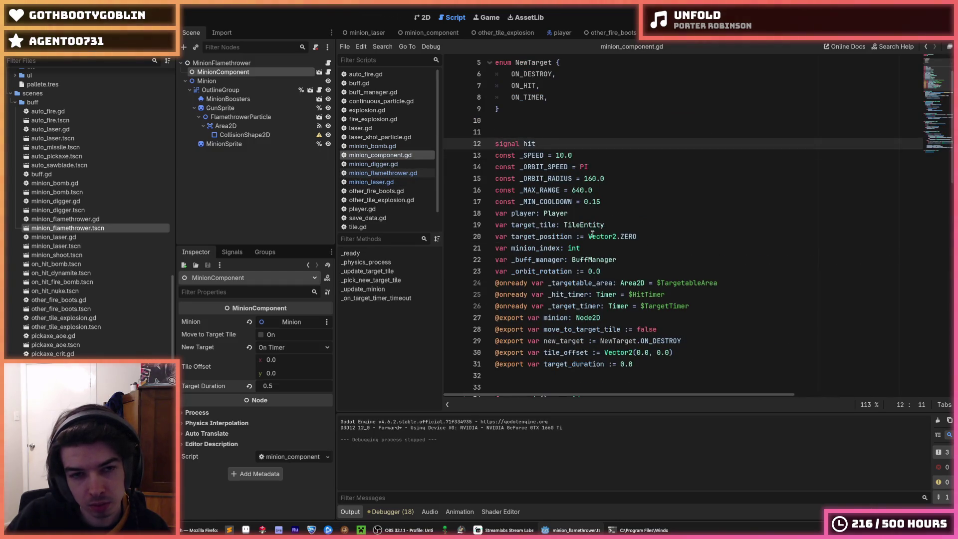
scroll(639, 206, down, 1)
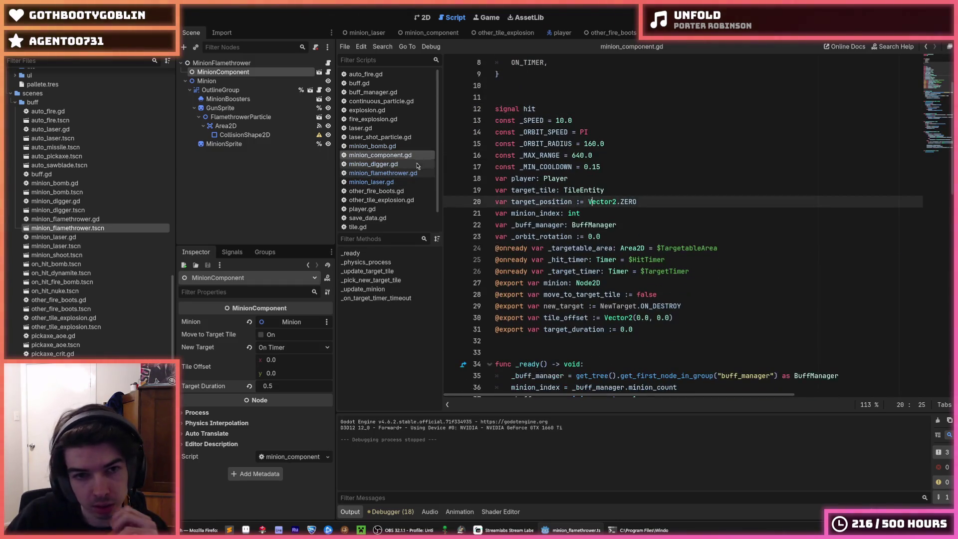
key(ctrl+shift+comma)
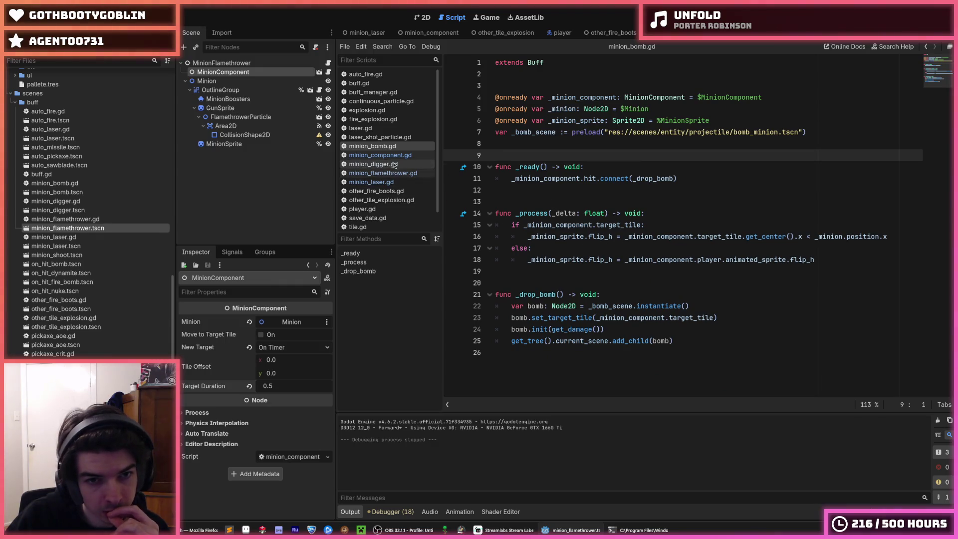
In minion_flamethrower.gd, place the caret before the gun rotation expression on line 18.
click(389, 173)
click(666, 244)
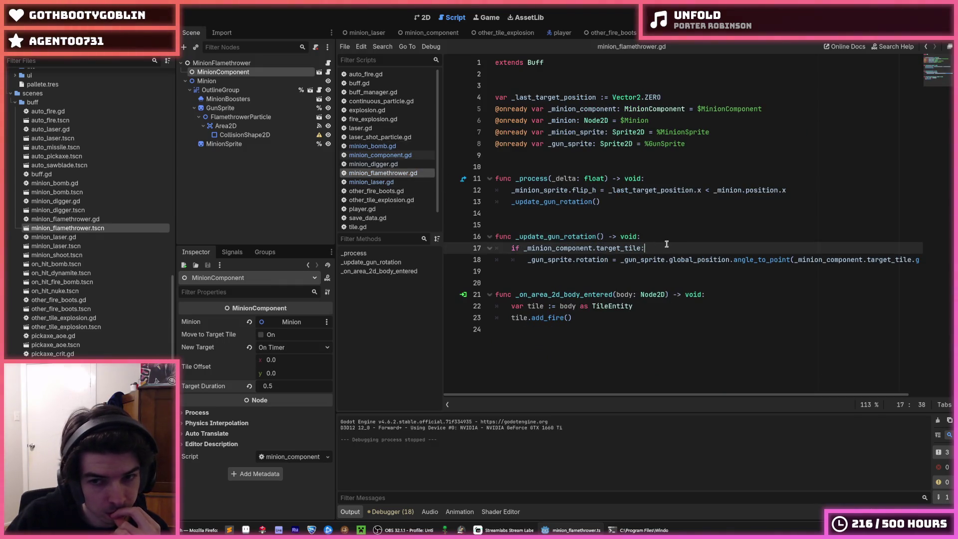
click(620, 260)
Insert _gun_sprite.rotation on line 18 with autocomplete, then remove the mistaken .lerp( call.
key(ctrl+space)
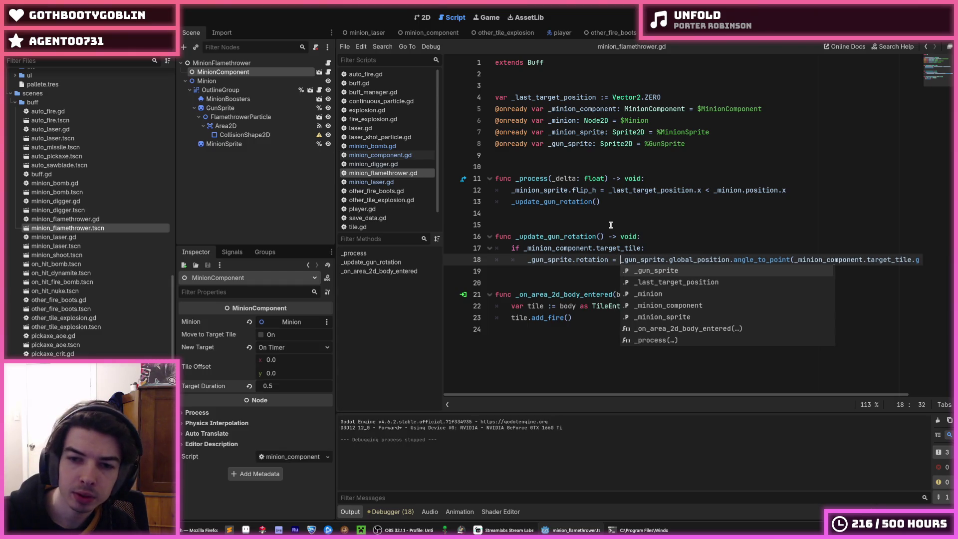
text(_gun)
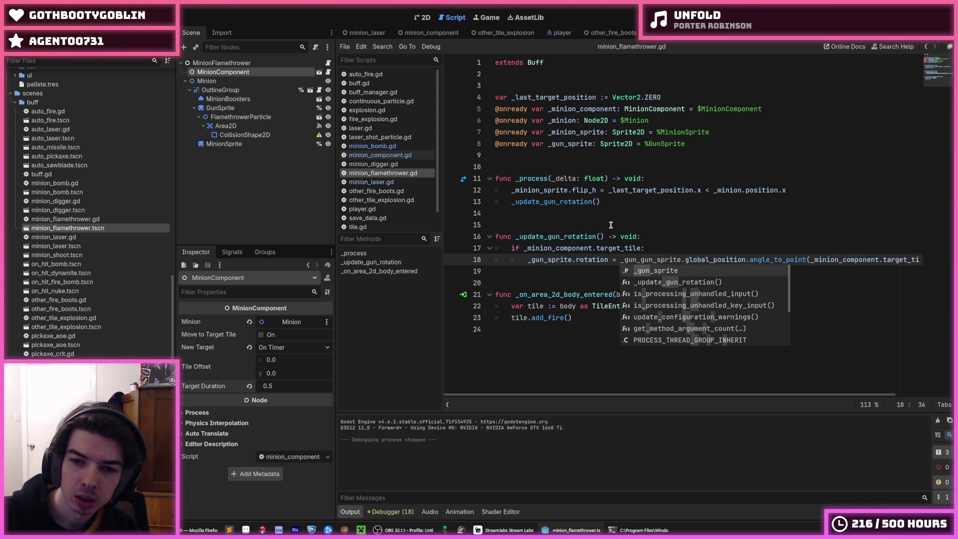
key(Return)
text(.rotation.ler)
key(Return)
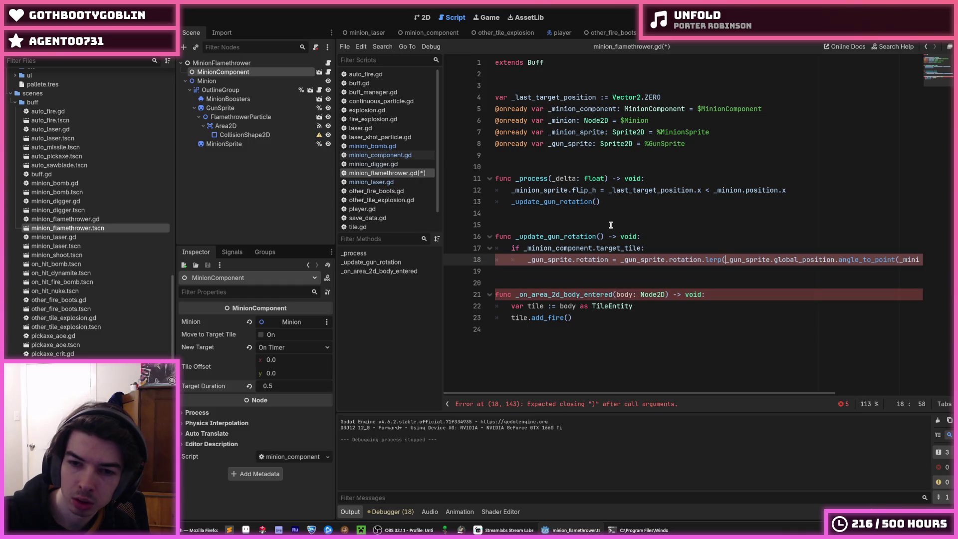
key(BackSpace)
key(BackSpace)
key(BackSpace)
key(Left)
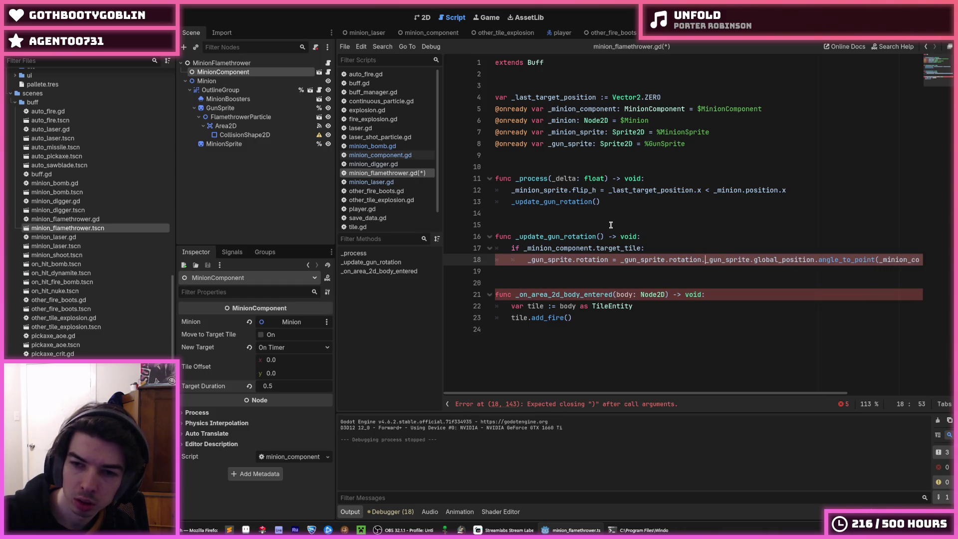
key(super+shift+s)
key(Escape)
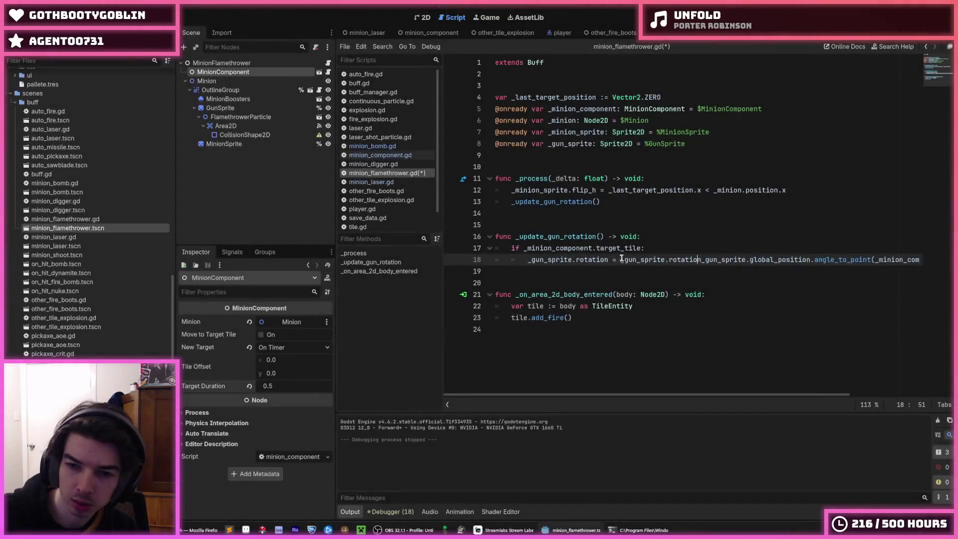
Wrap the angle_to_point expression in lerp(_gun_sprite.rotation, ...) and save the script.
text(lerp()
key(Right)
key(Right)
key(Right)
key(Right)
key(Right)
key(Right)
text(,)
key(Escape)
key(End)
text(, ))
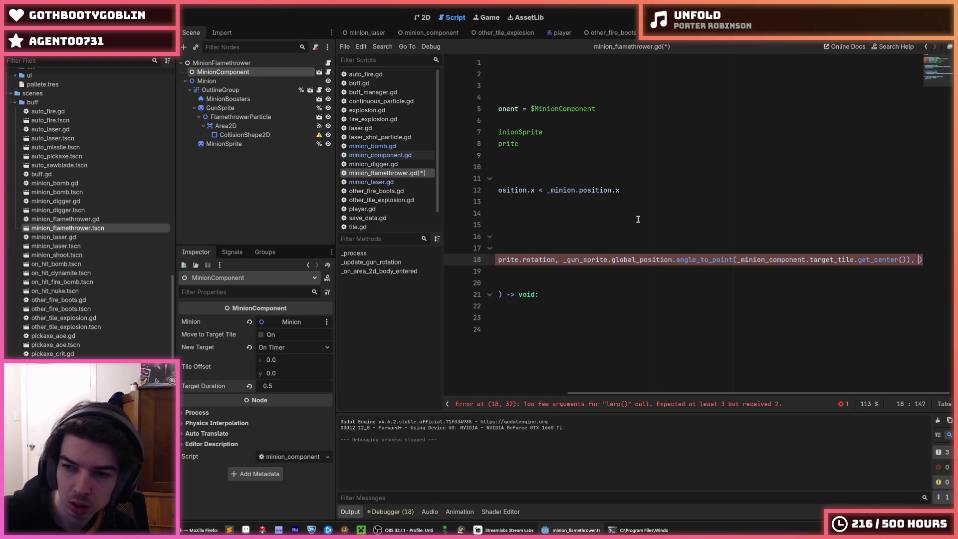
drag(599, 260, 587, 260)
scroll(583, 257, left, 5)
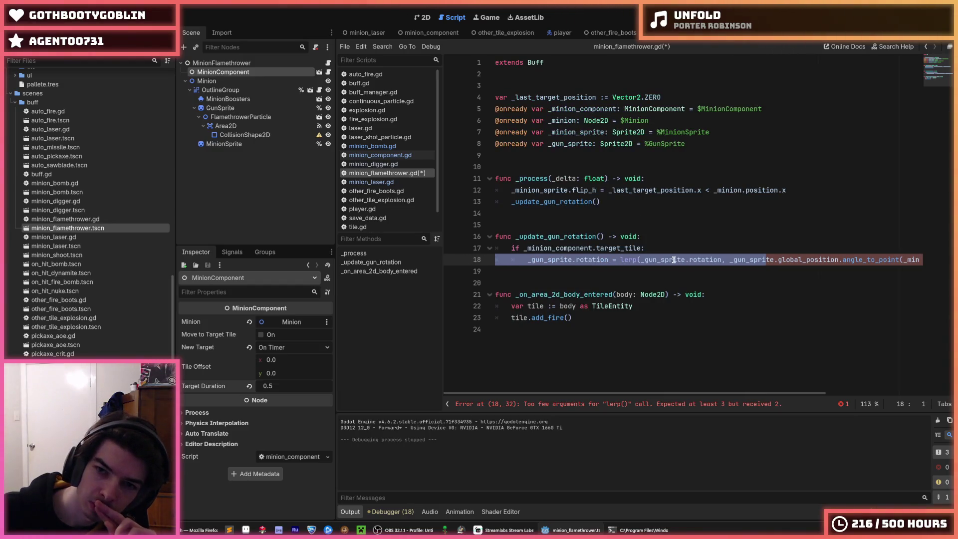
key(Up)
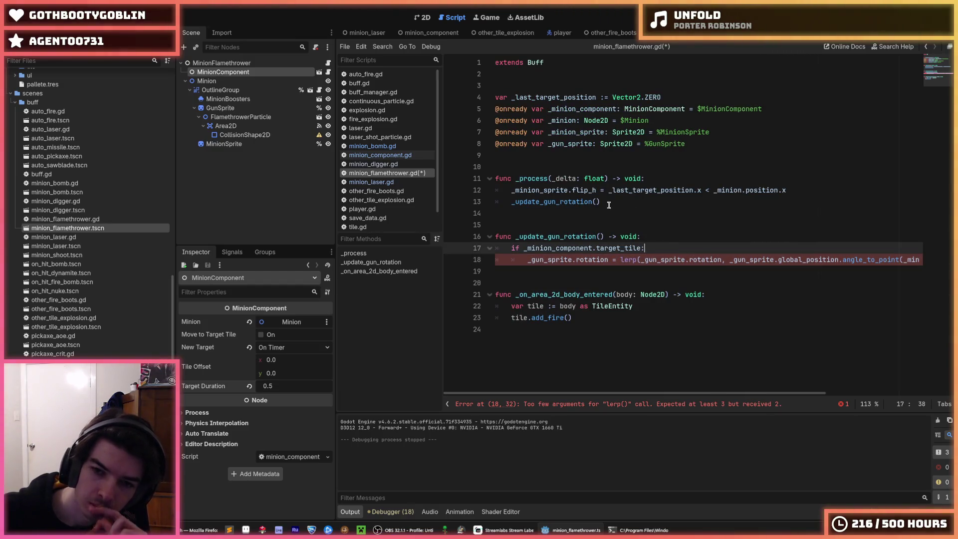
click(609, 204)
key(ctrl+s)
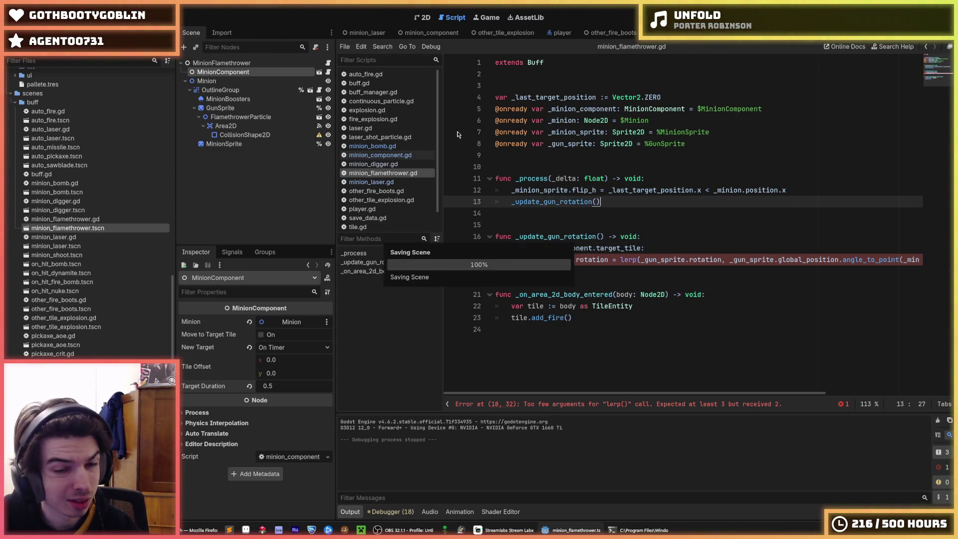
click(383, 147)
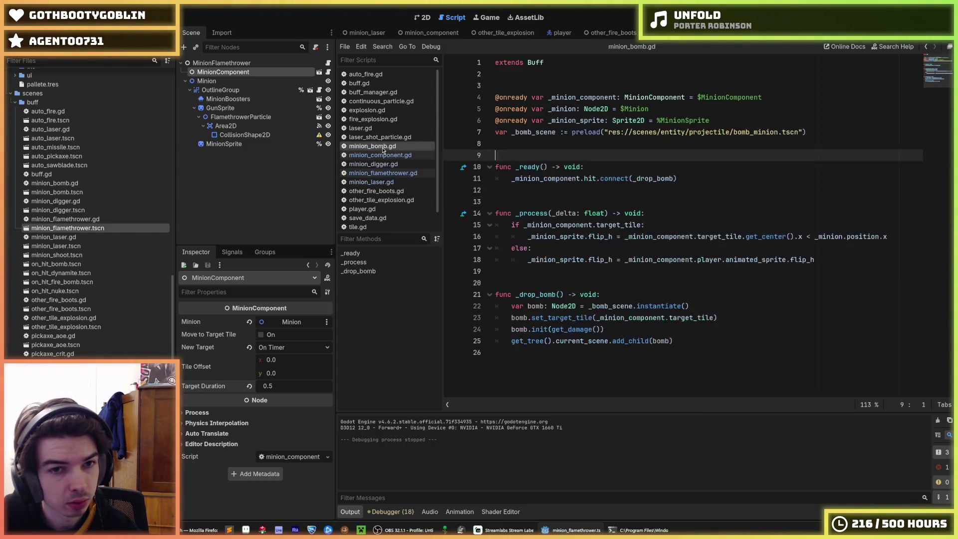
Copy the weight 1.0 - exp(-_SPEED*delta) from line 84 of minion_component.gd.
click(329, 73)
scroll(639, 282, down, 15)
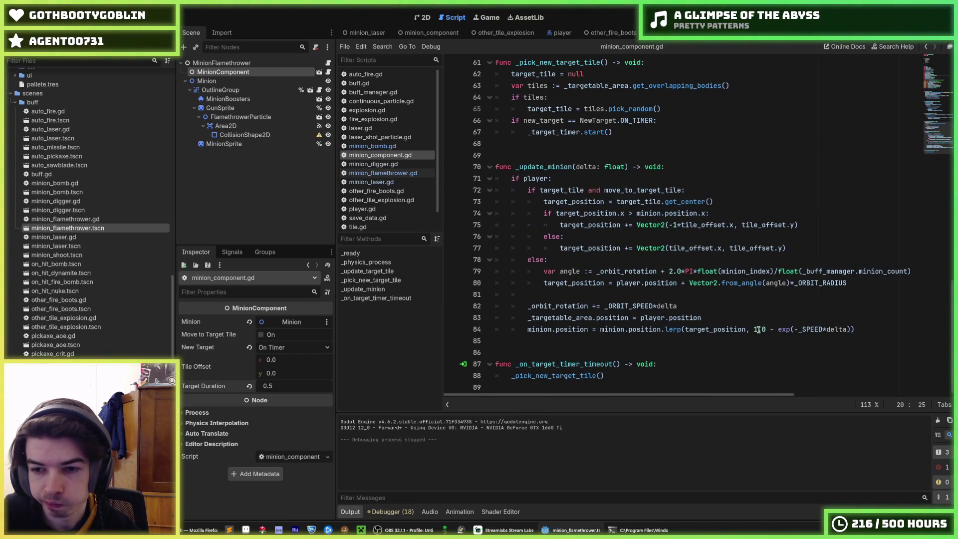
drag(756, 329, 851, 329)
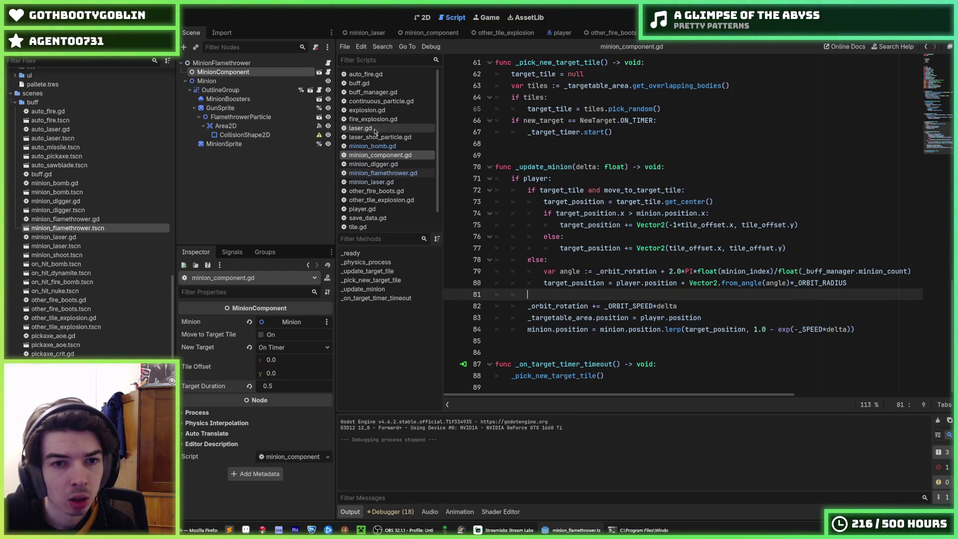
click(390, 175)
Add 1.0 - exp(-_ROTATION_SPEED*delta) as the gun lerp's weight on line 18.
click(800, 262)
key(End)
key(Left)
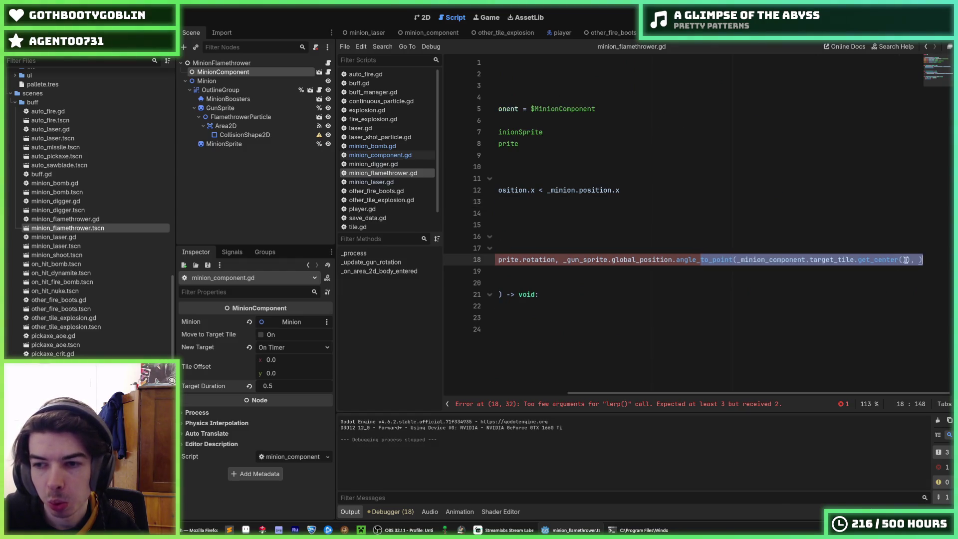
text(,)
text(1.0 - exp(-_SPEED*delta))
text())
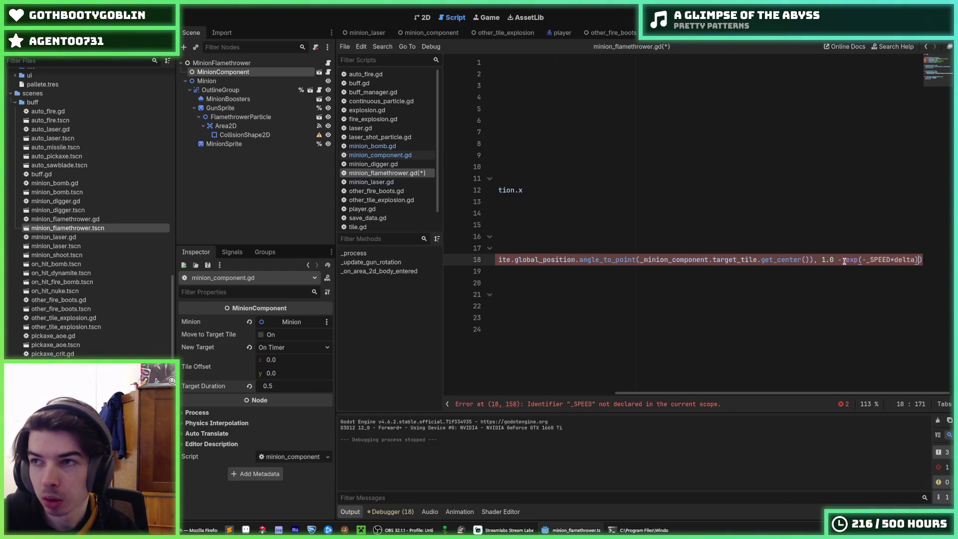
double_click(878, 260)
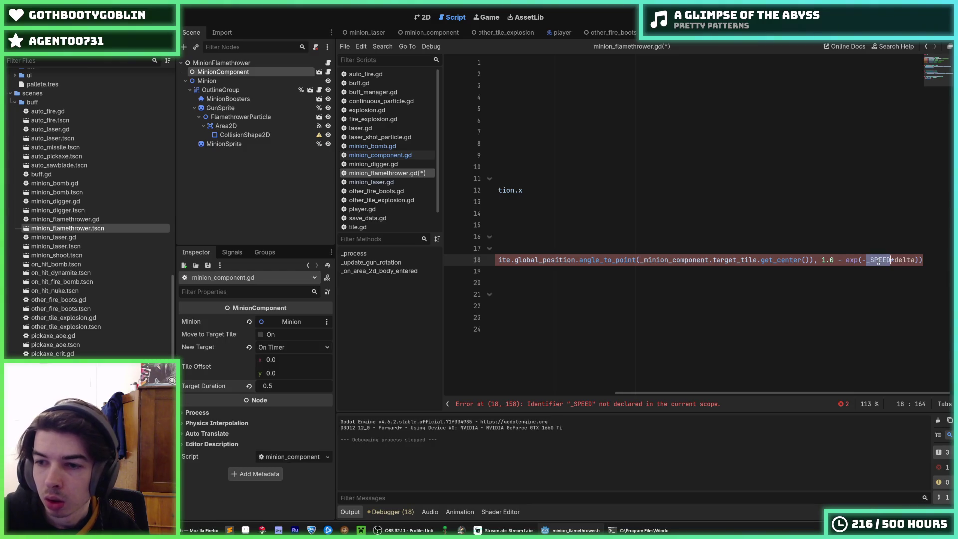
click(872, 259)
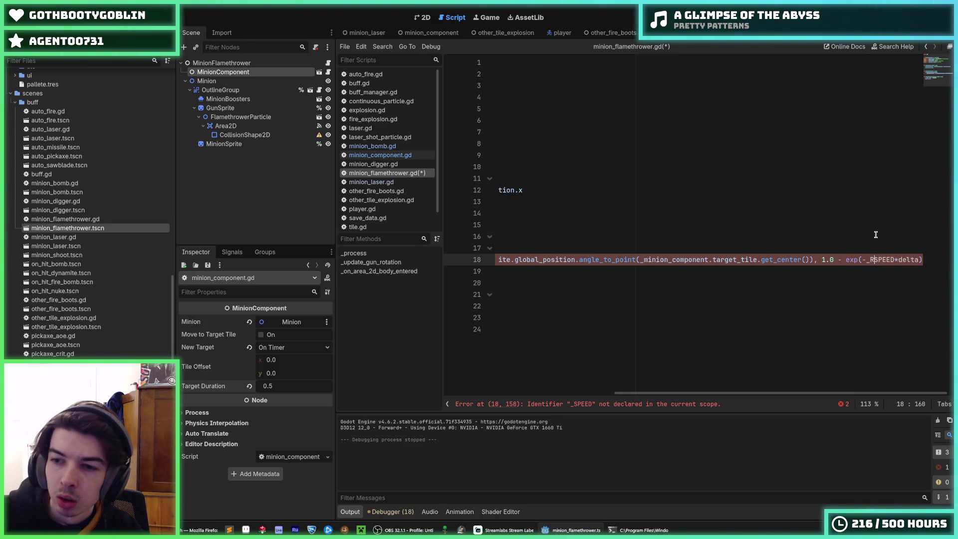
text(ROTATION_)
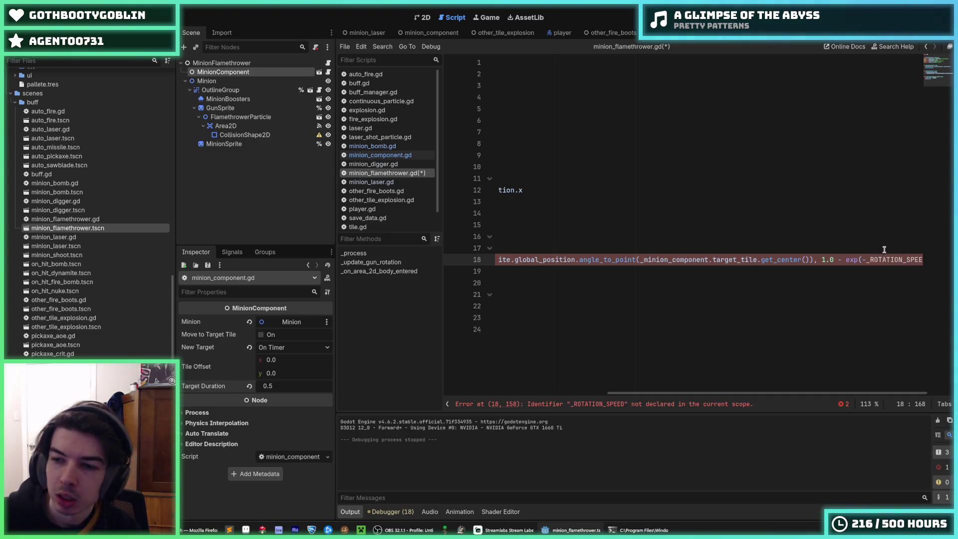
Declare const _ROTATION_SPEED = 10.0 at the top of the script and save.
double_click(892, 260)
mouse_move(753, 394)
mouse_down()
mouse_move(775, 397)
mouse_move(464, 264)
mouse_up()
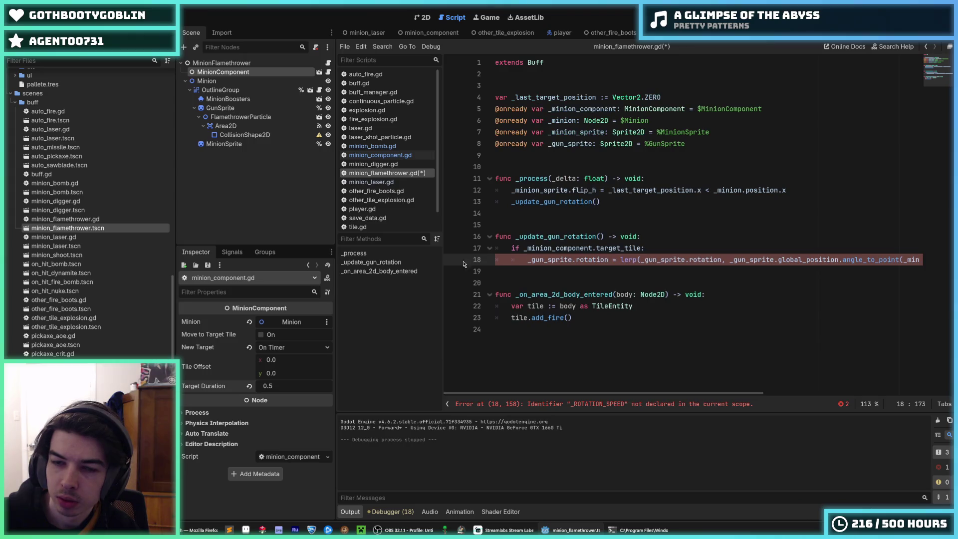
click(522, 88)
key(BackSpace)
key(Return)
text(const )
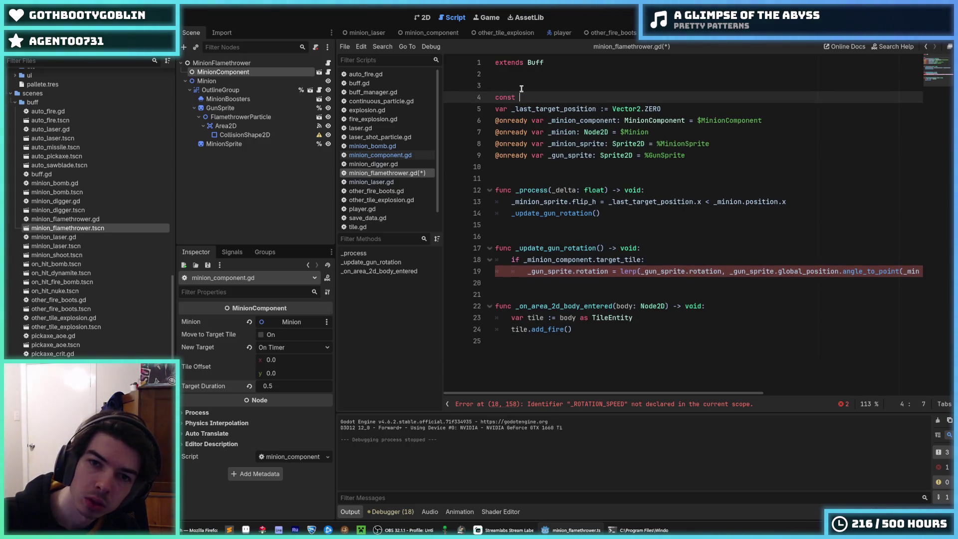
text(_ROTATION_SPEED = 10.0)
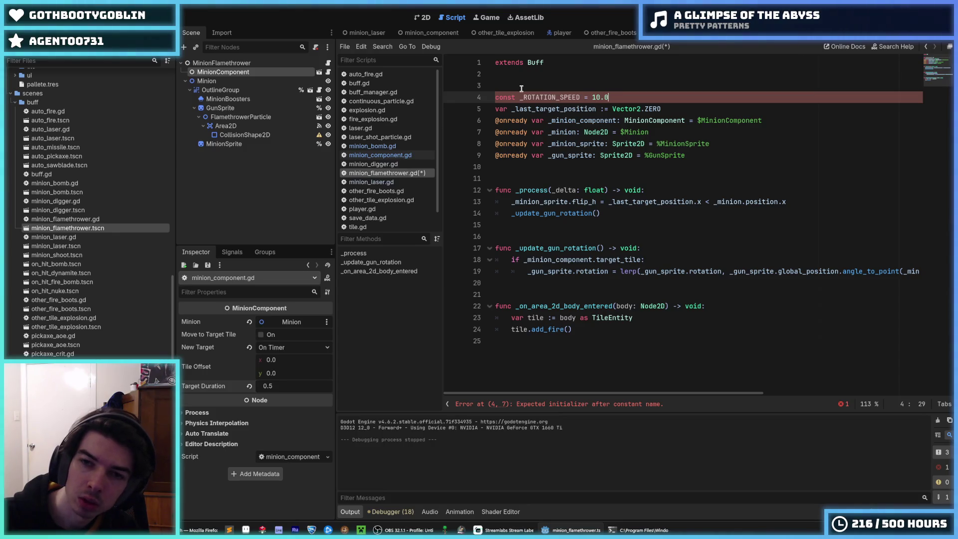
key(ctrl+s)
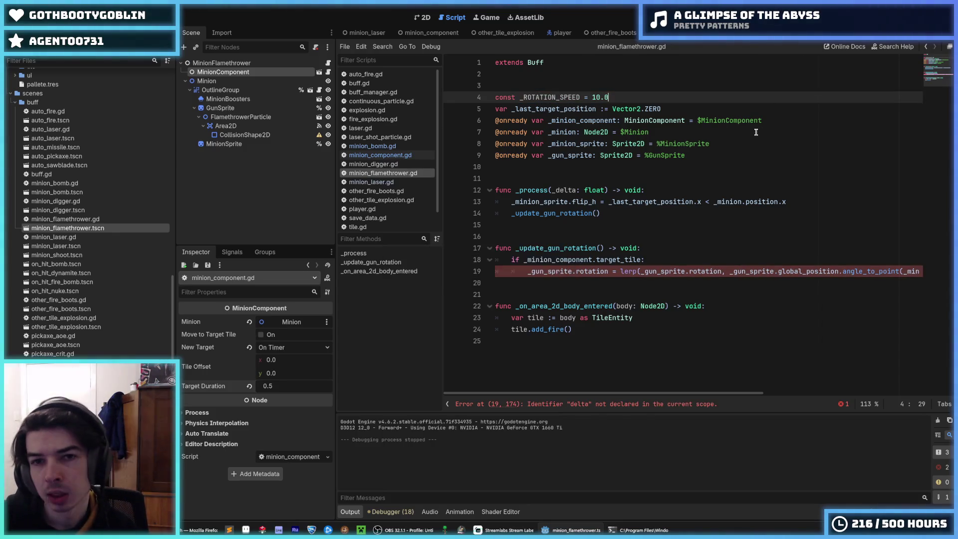
Pass delta into _update_gun_rotation(delta: float), rename _delta to delta in _process, and save.
scroll(584, 393, right, 5)
scroll(585, 393, left, 5)
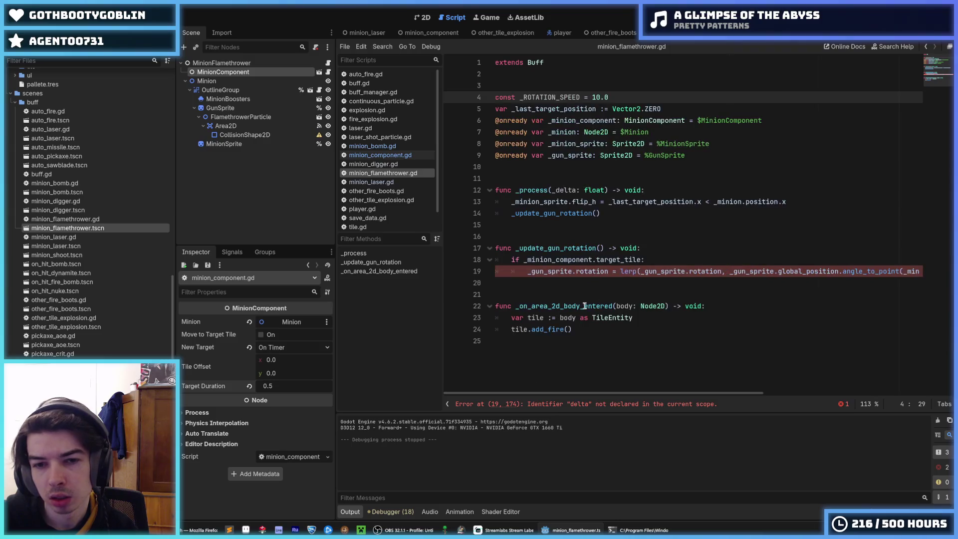
click(600, 248)
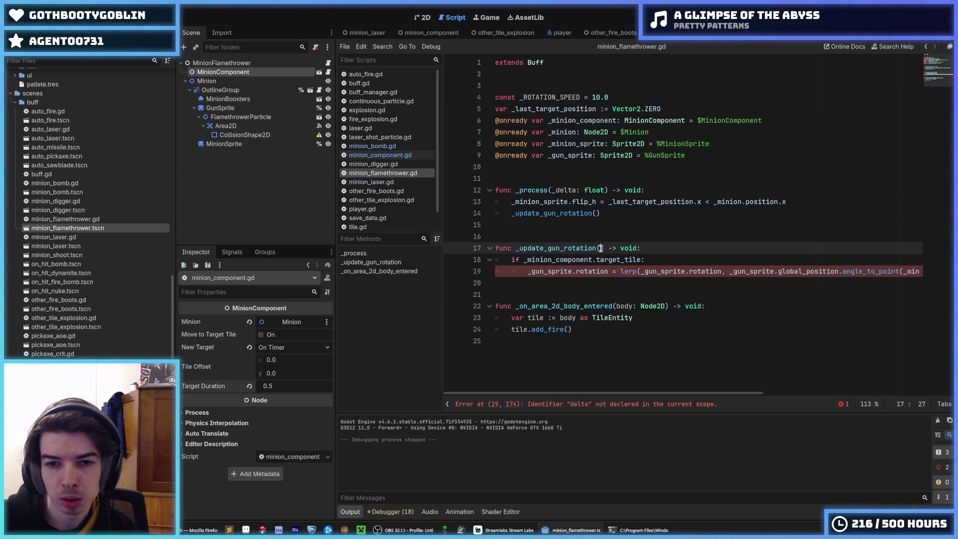
click(595, 213)
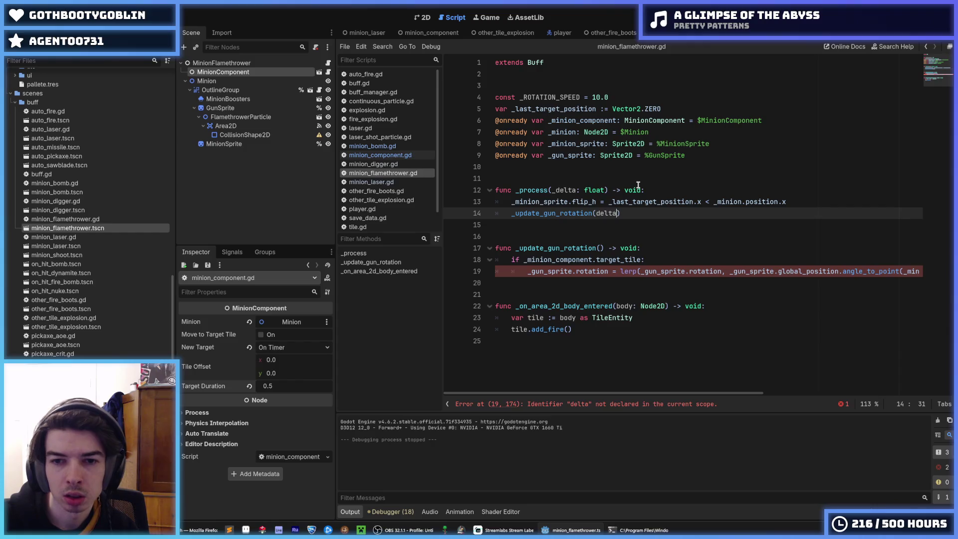
key(Escape)
key(Down)
key(Down)
key(Down)
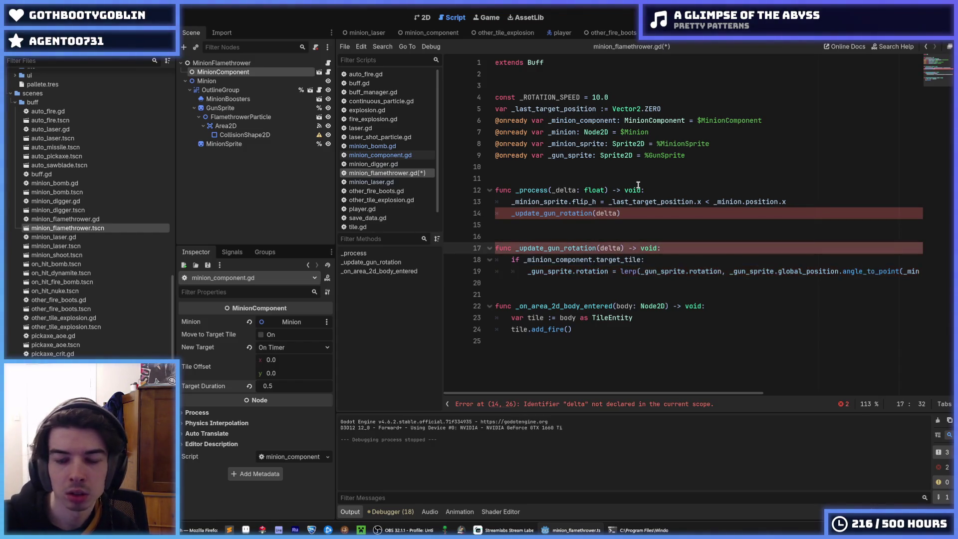
text(float)
key(Up)
key(Up)
key(Up)
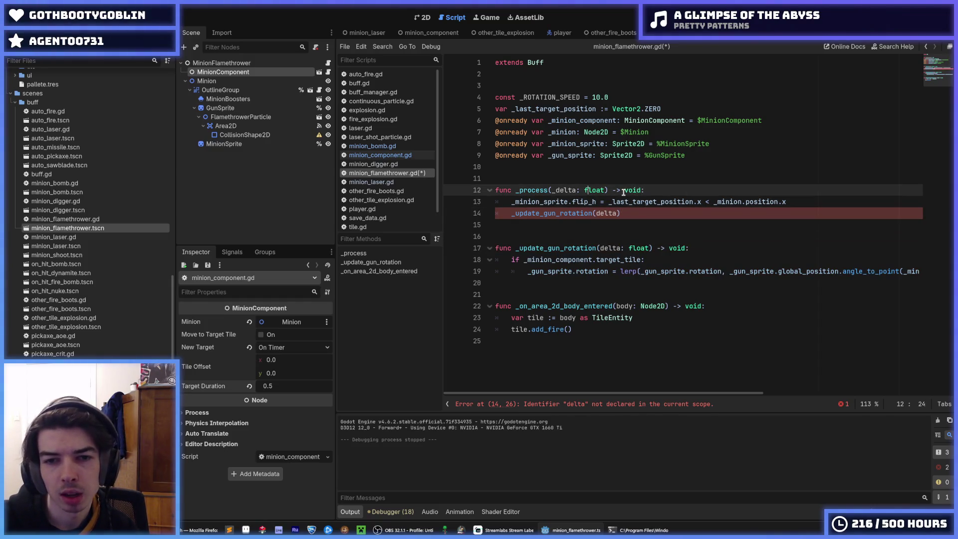
key(Delete)
key(ctrl+s)
click(681, 183)
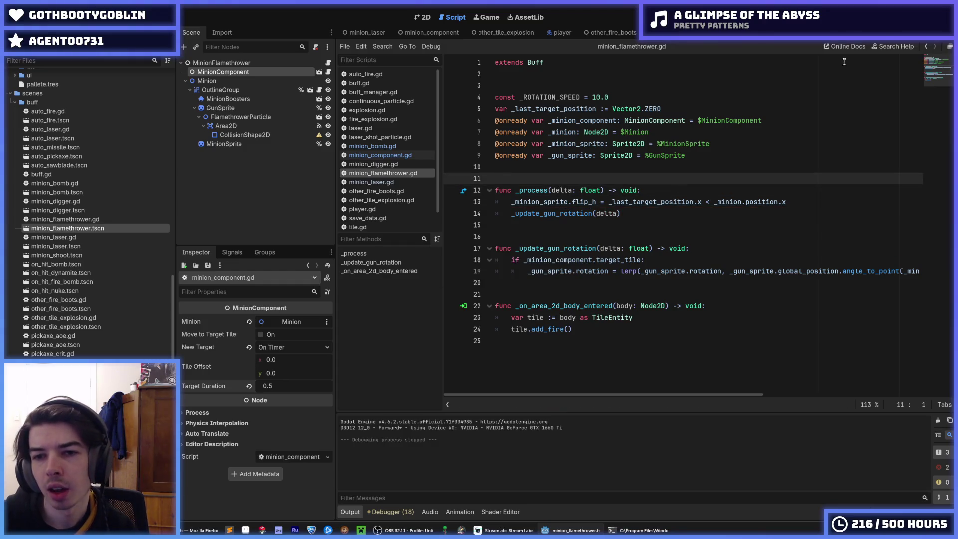
key(ctrl+s)
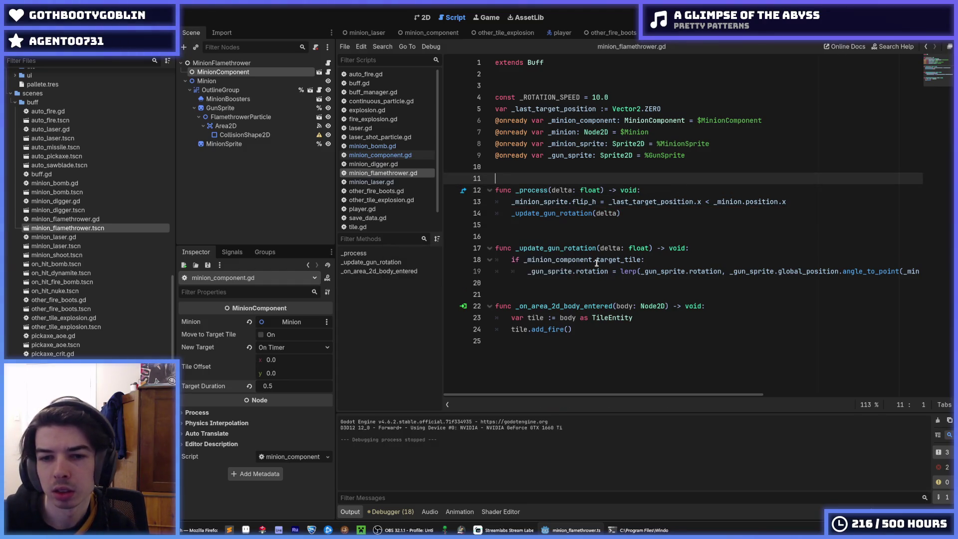
Try moving the target-tile check and lerp lines into _process, then undo back to the separate function.
click(637, 244)
drag(629, 256, 633, 267)
key(alt+Up)
key(alt+Up)
key(alt+Up)
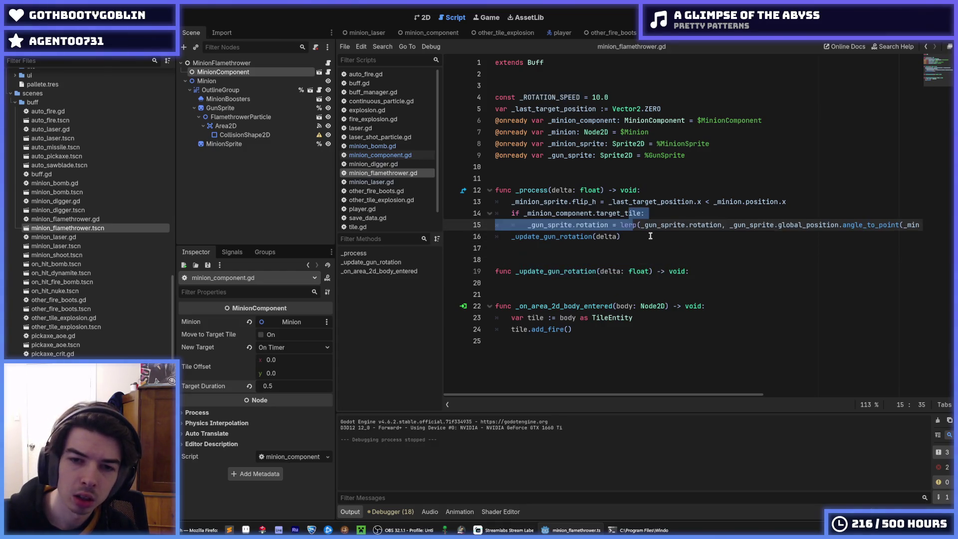
click(651, 236)
key(shift+Home)
key(shift+Home)
key(BackSpace)
key(BackSpace)
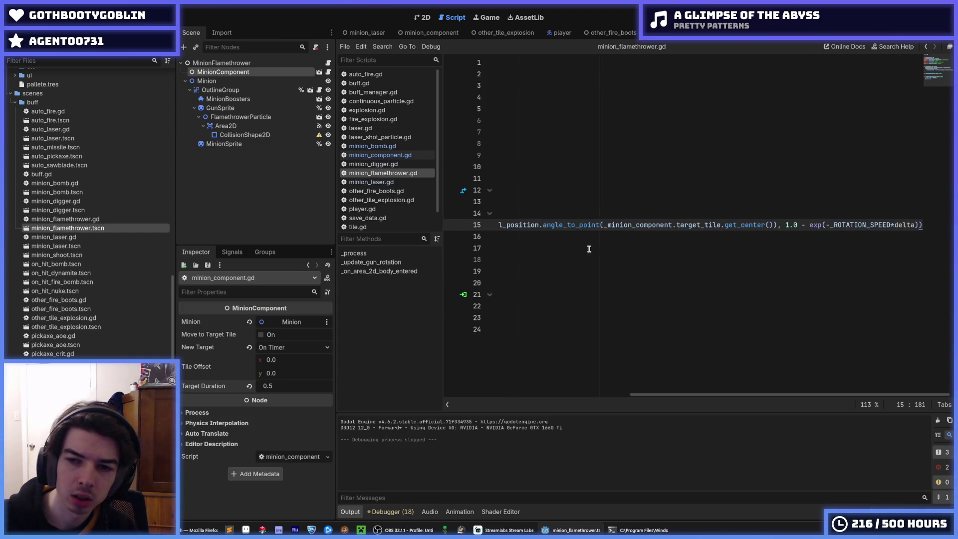
key(ctrl+y)
key(ctrl+y)
key(ctrl+y)
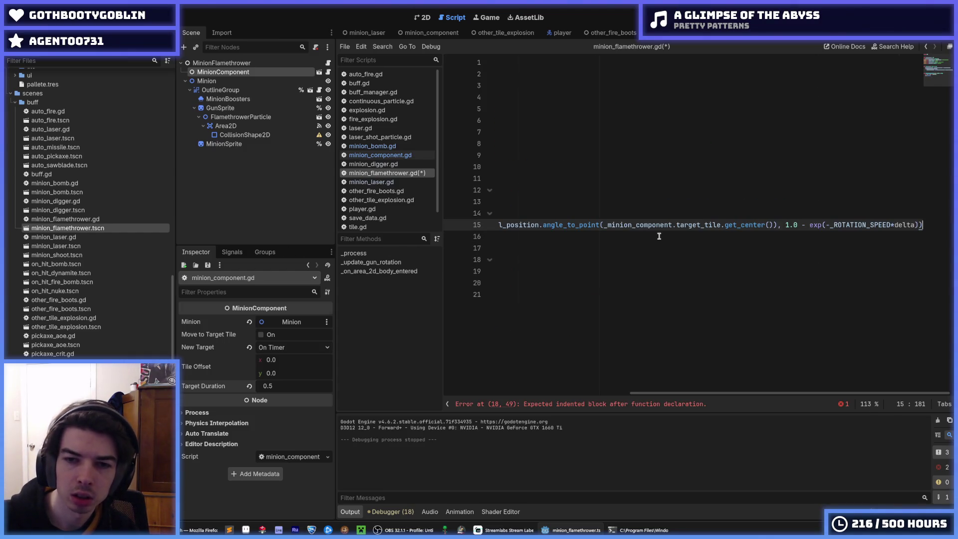
click(660, 236)
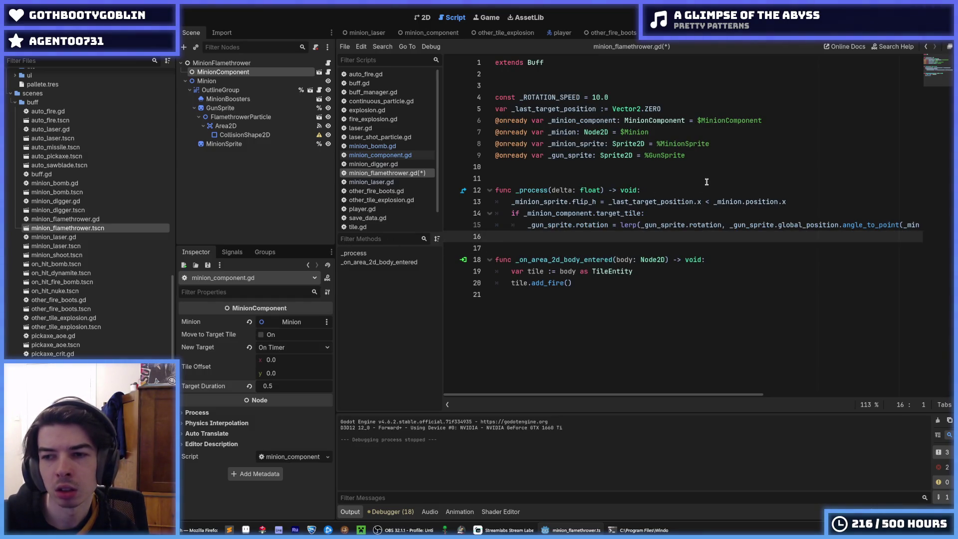
key(ctrl+s)
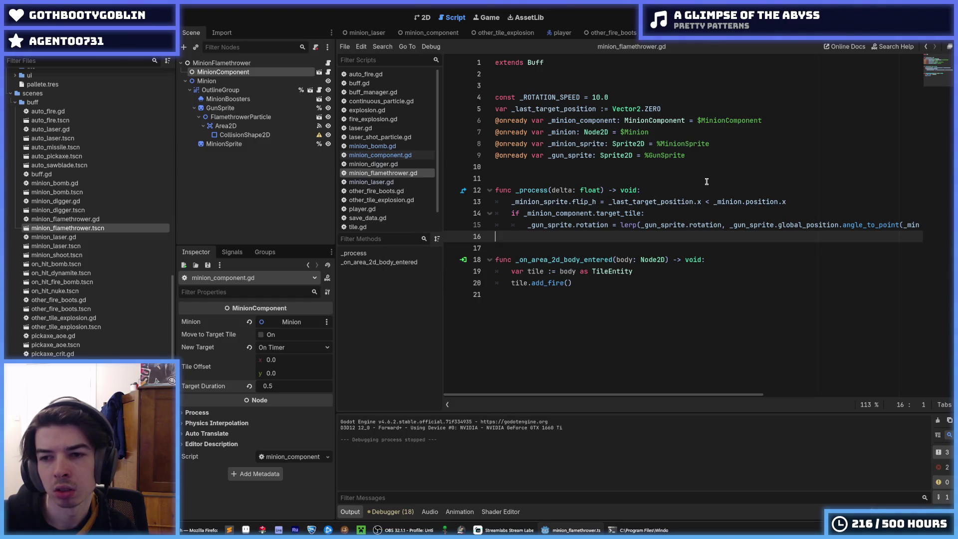
key(ctrl+z)
key(ctrl+y)
key(ctrl+y)
key(ctrl+y)
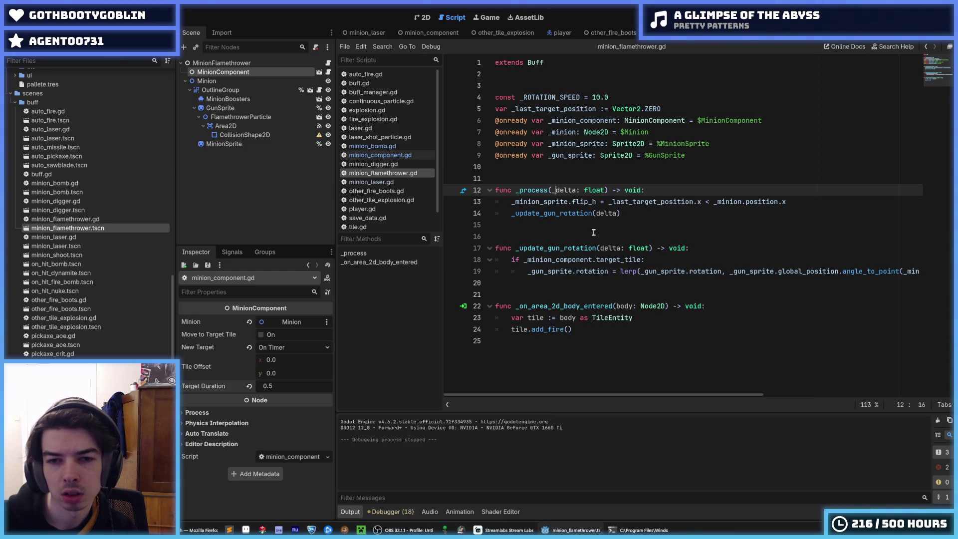
Restore _delta, rename _update_gun_rotation to _physics_process, delete its call from _process, and save.
text(_)
double_click(545, 191)
drag(631, 213, 430, 211)
double_click(556, 240)
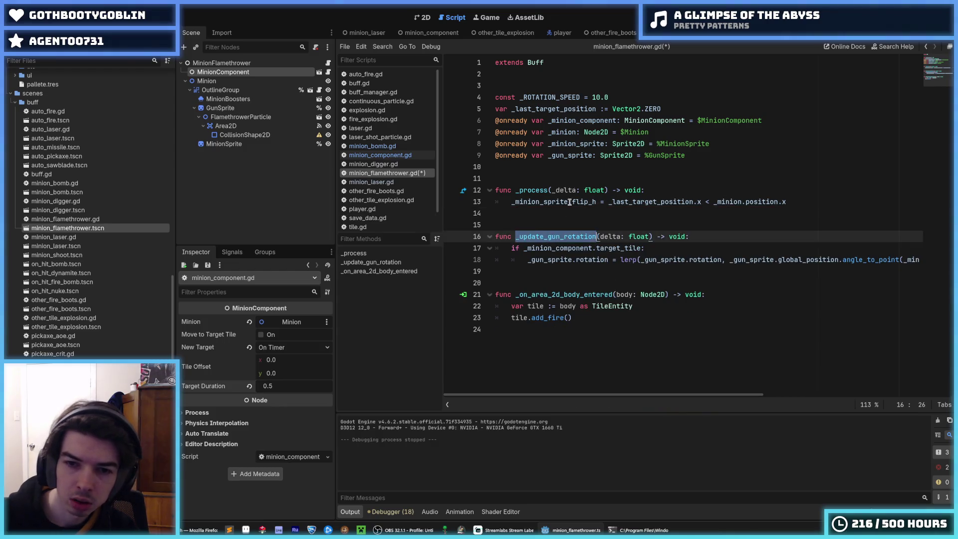
key(Right)
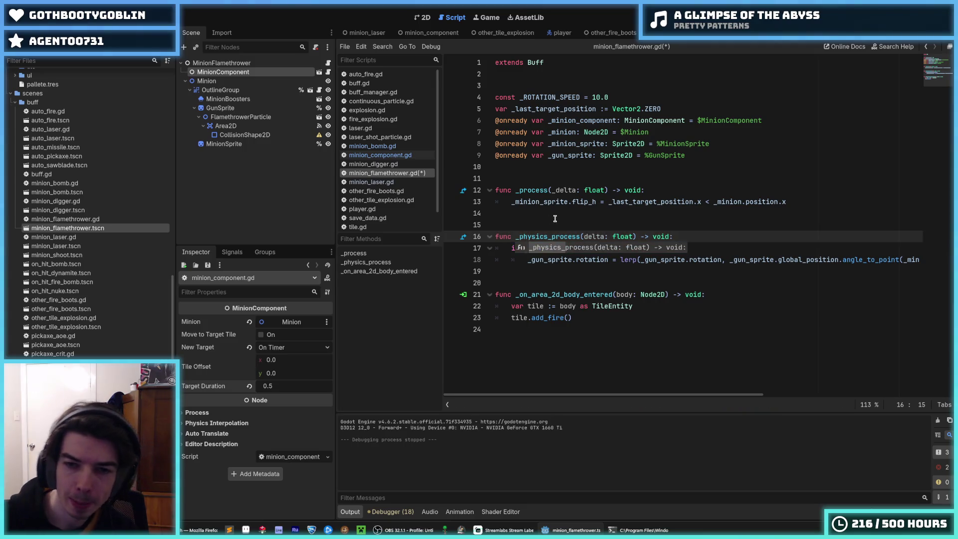
click(554, 215)
key(ctrl+s)
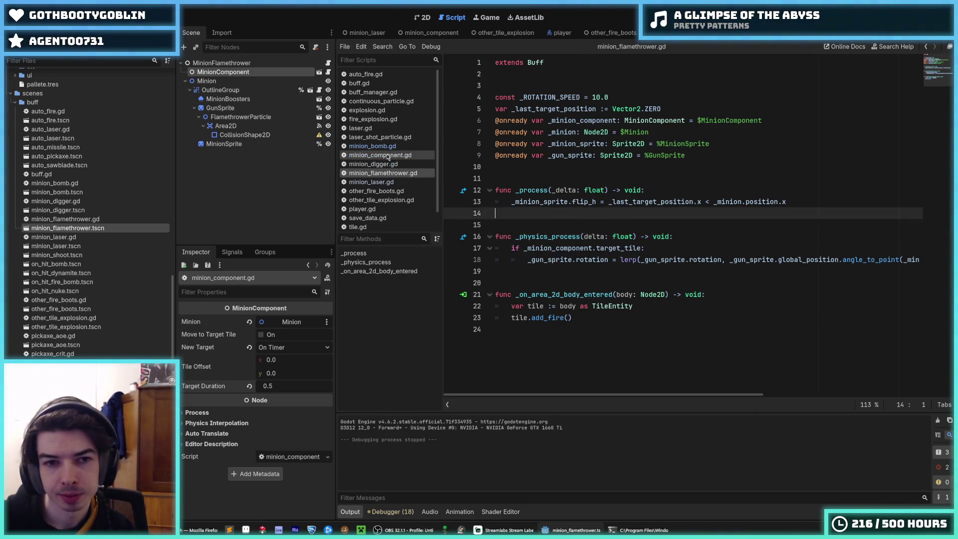
Compare against minion_component.gd and minion_laser.gd, then run the game to test the gun rotation.
click(391, 155)
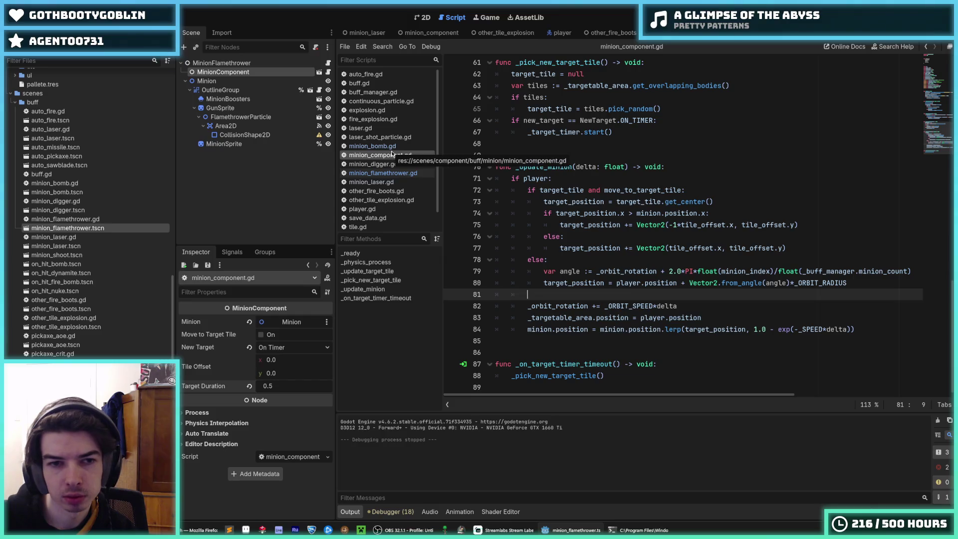
key(alt+Left)
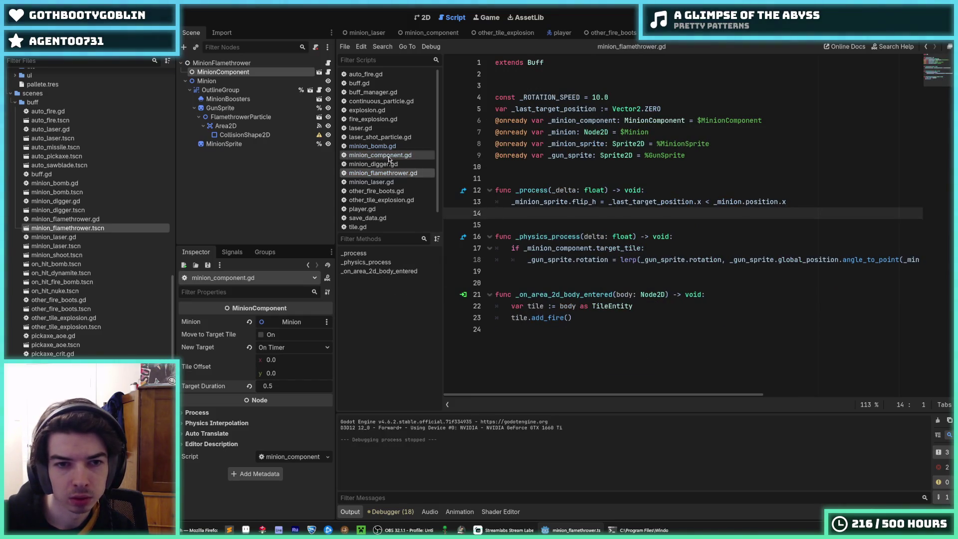
click(389, 182)
scroll(592, 222, down, 1)
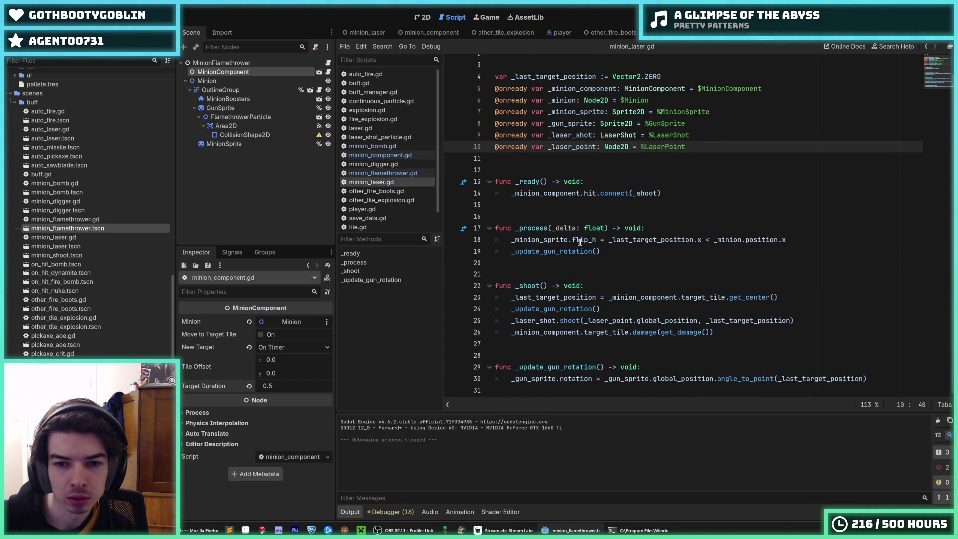
click(609, 252)
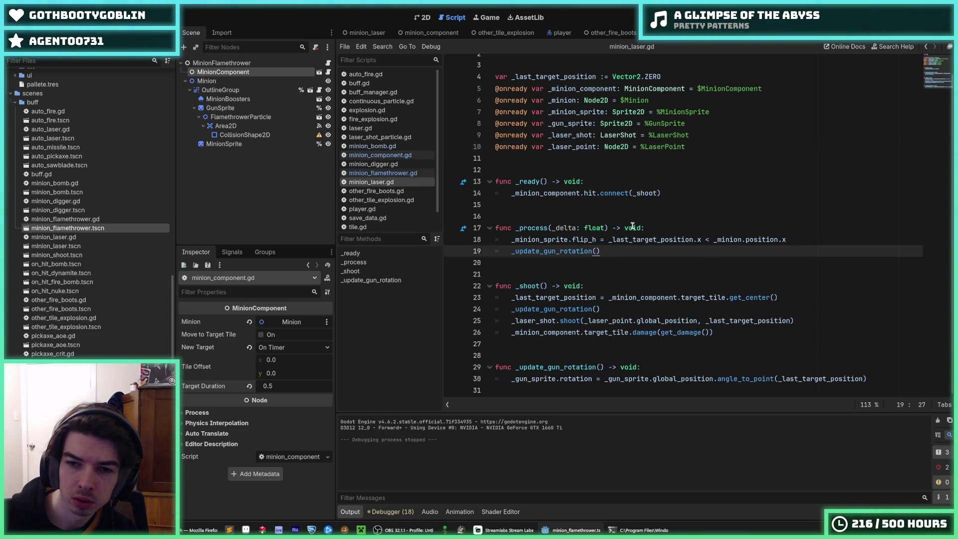
click(631, 270)
click(392, 174)
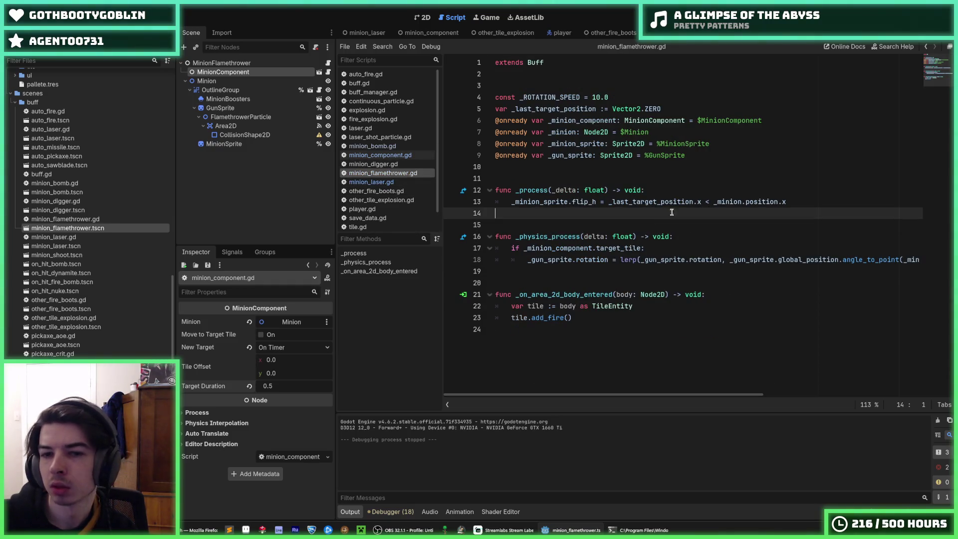
key(F5)
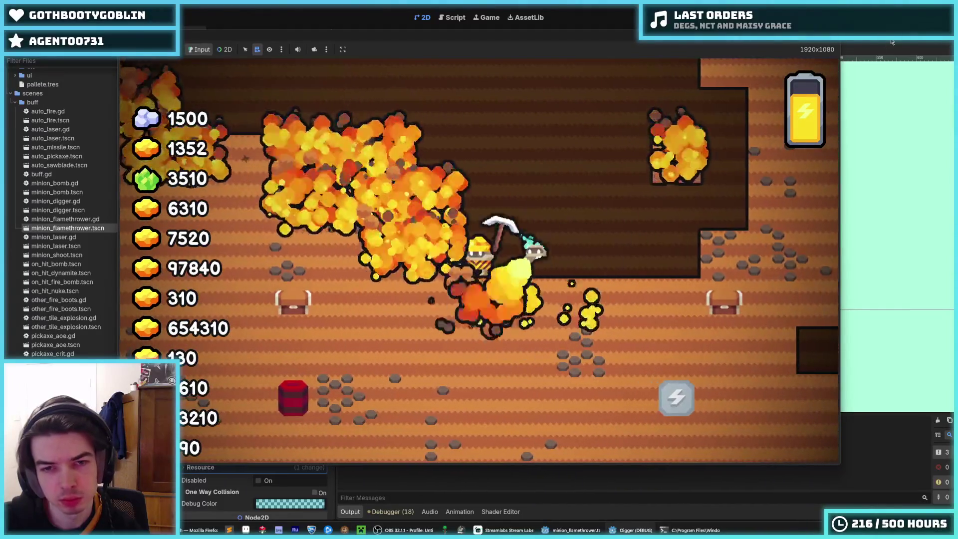
Change _ROTATION_SPEED from 10.0 to 5.0, rerun the test, then open the FlamethrowerParticle scene.
key(F8)
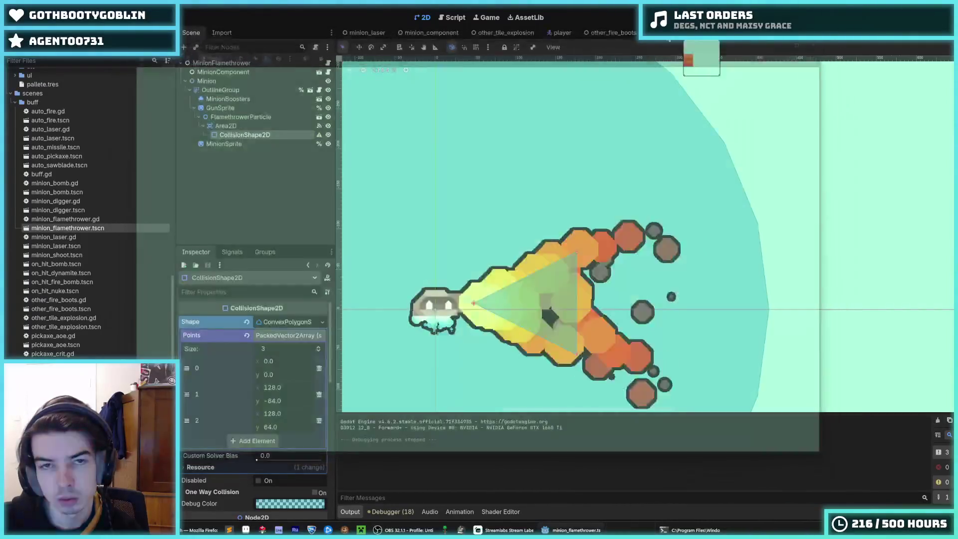
key(ctrl+F3)
drag(600, 99, 593, 98)
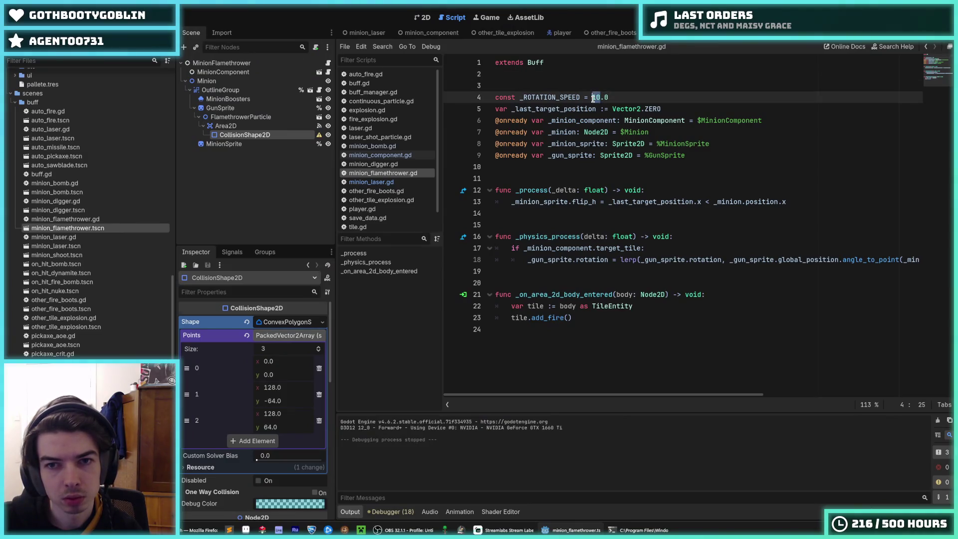
key(F5)
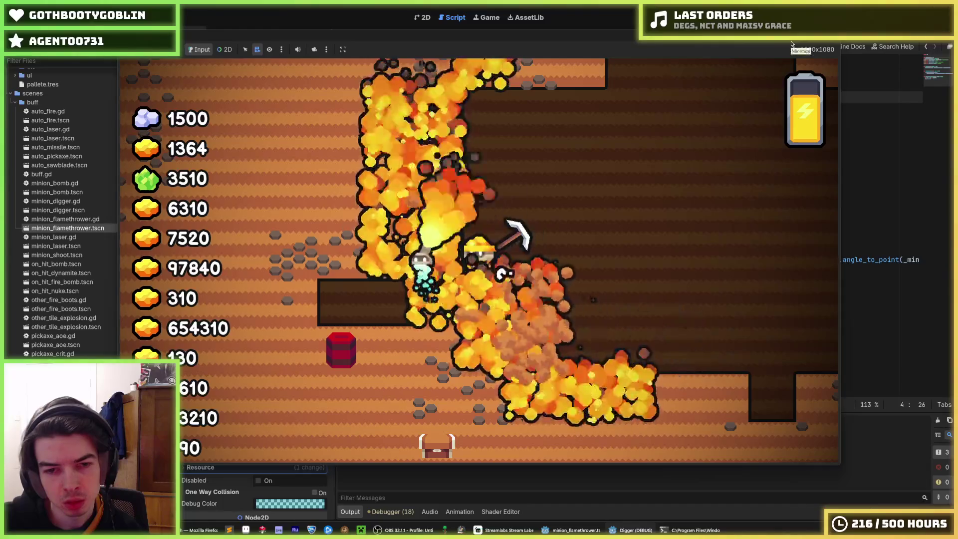
key(F8)
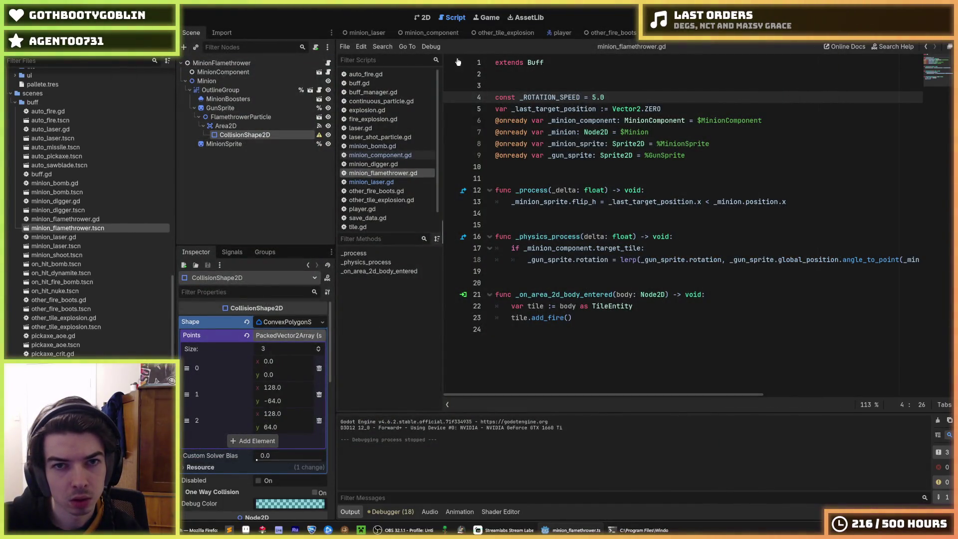
click(319, 117)
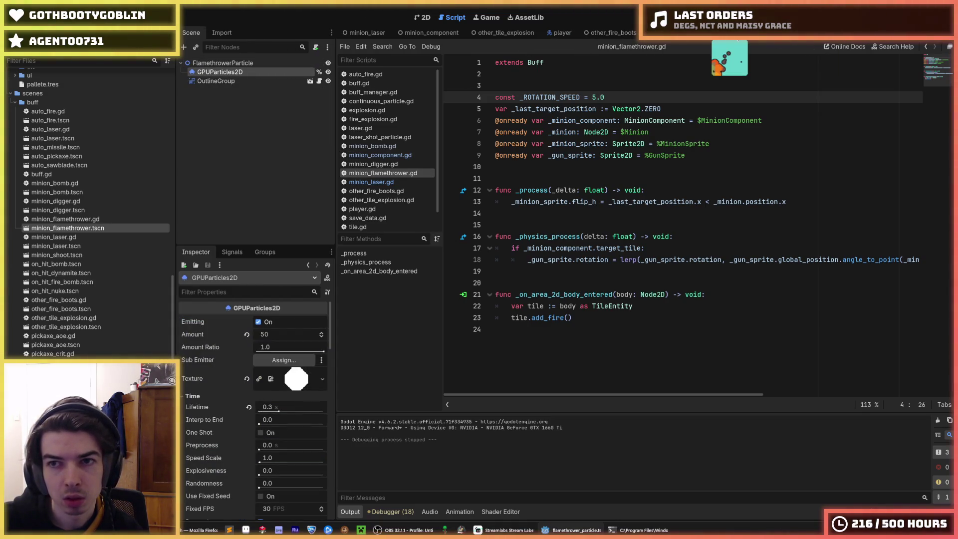
Playtest with MinionComponent Target Duration at 5.0, then restore it to 1.0 and save the scene.
key(ctrl+shift+Tab)
click(223, 72)
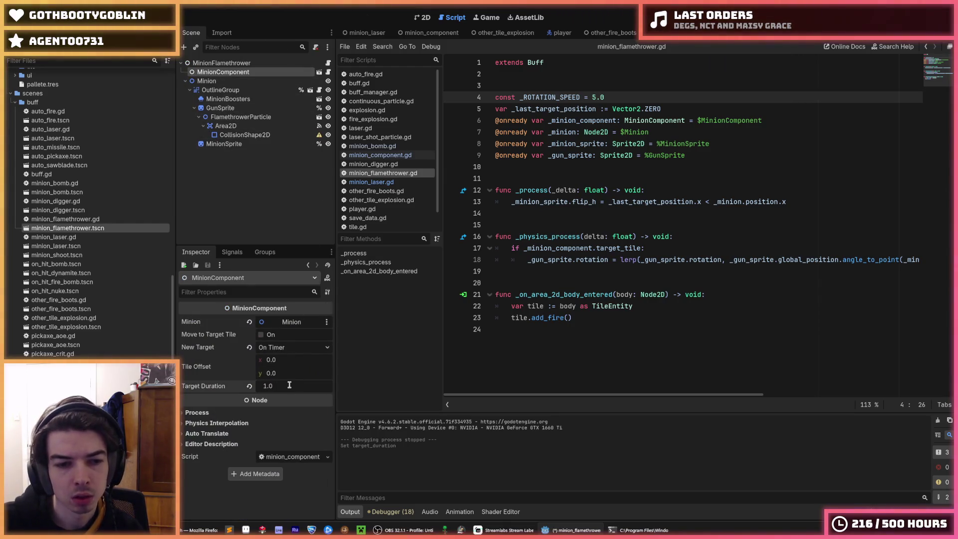
key(F5)
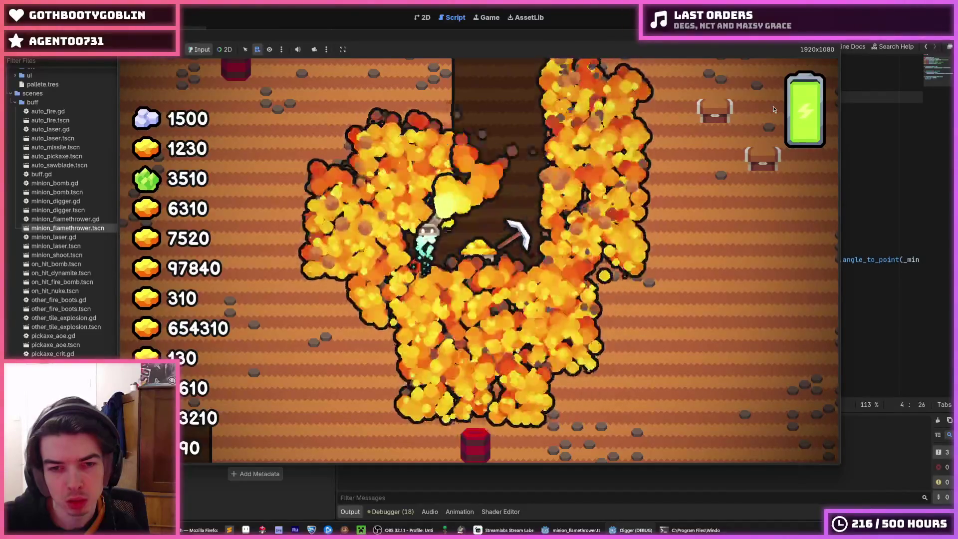
key(F8)
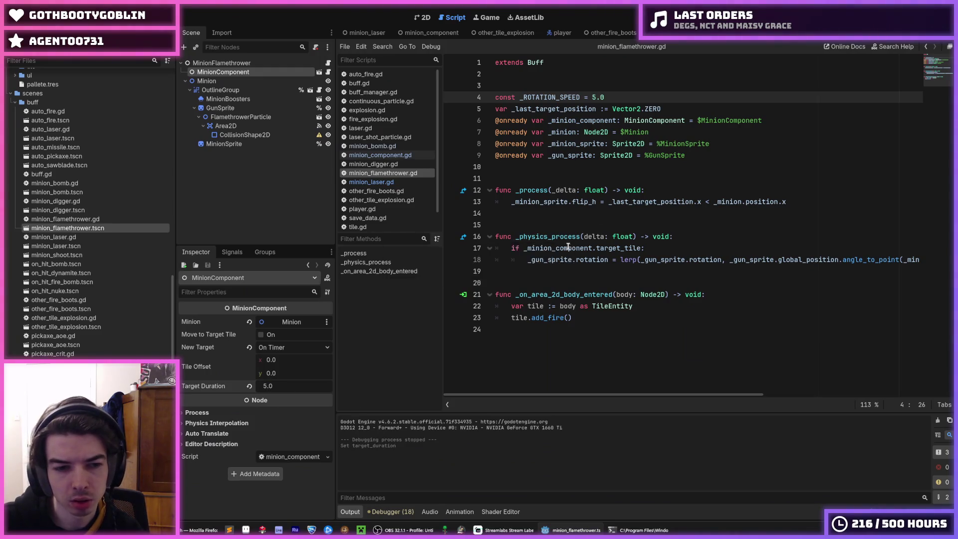
key(F5)
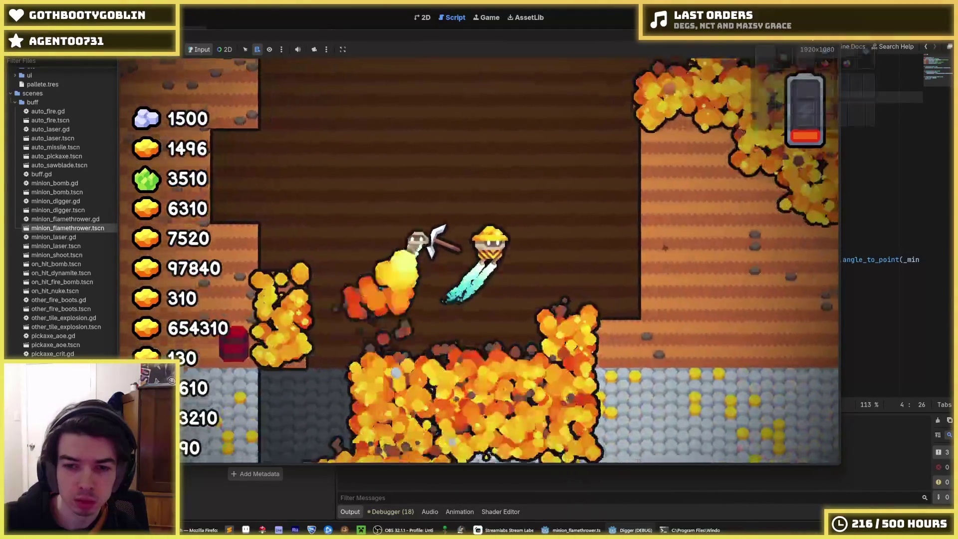
mouse_move(826, 41)
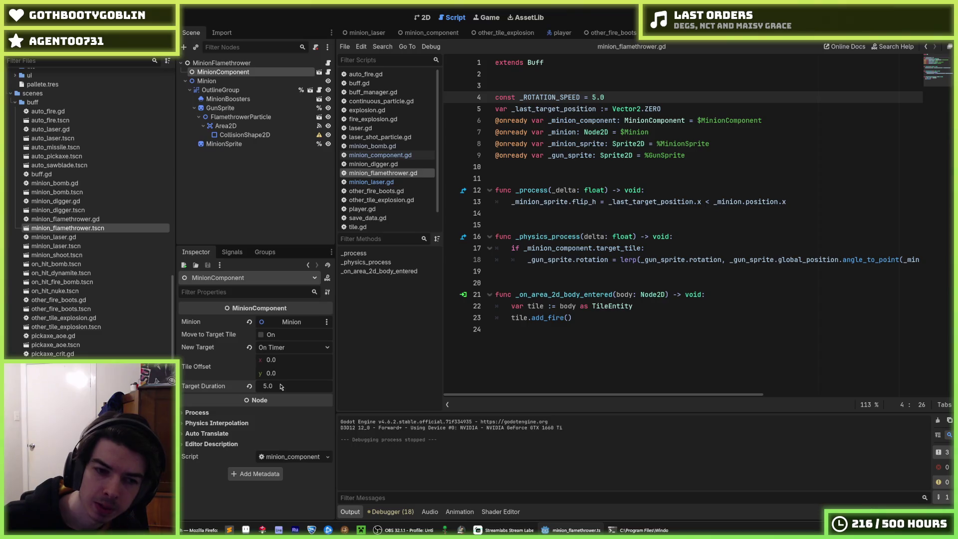
key(ctrl+s)
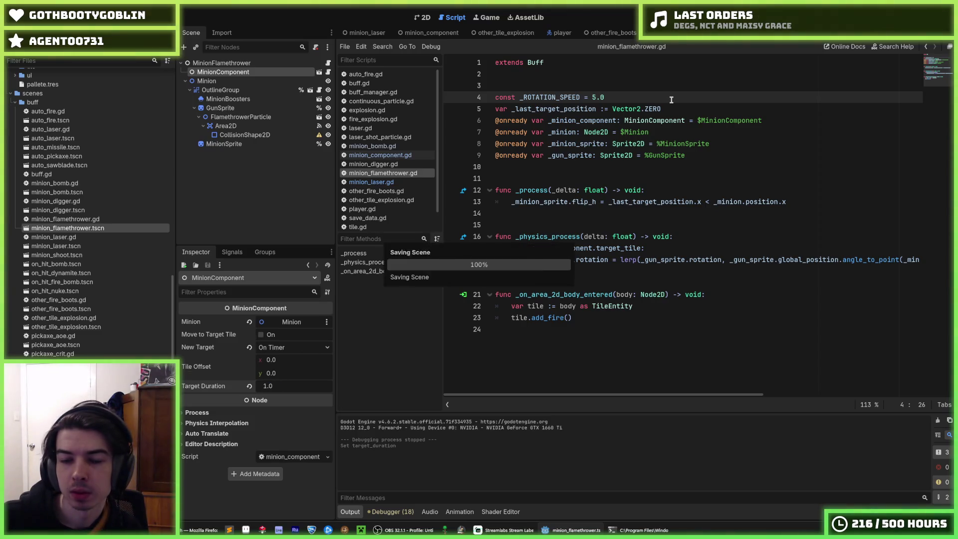
Playtest the flamethrower minion again, stop the game, and open save_data.gd.
key(F5)
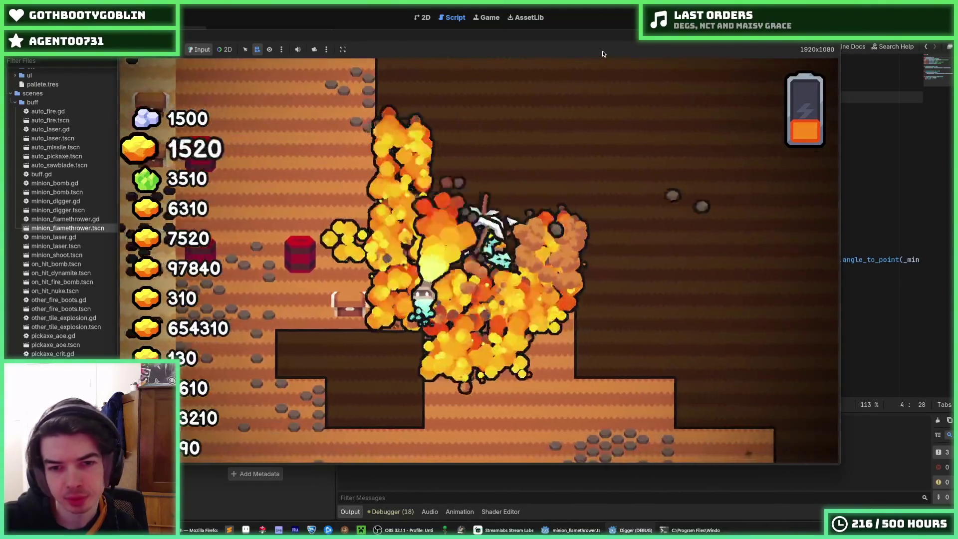
key(F8)
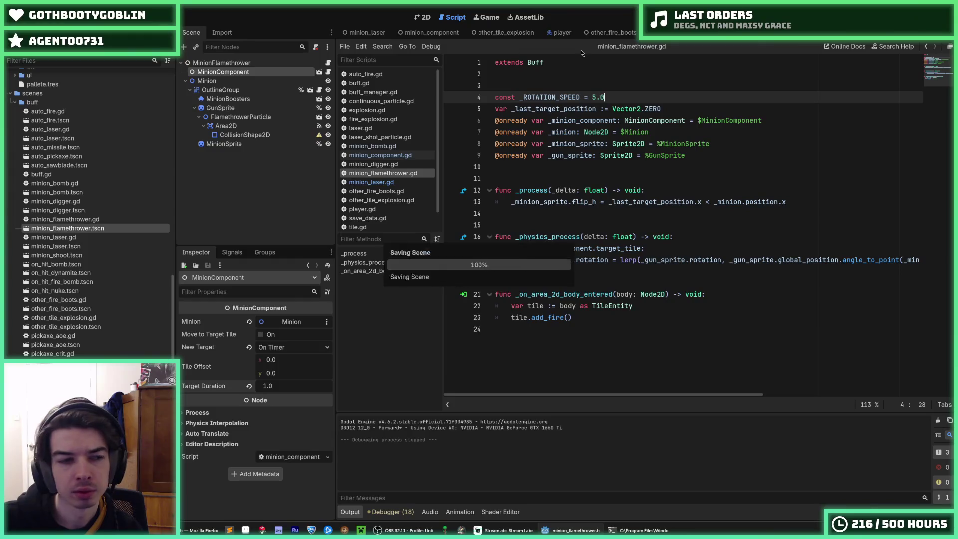
click(383, 218)
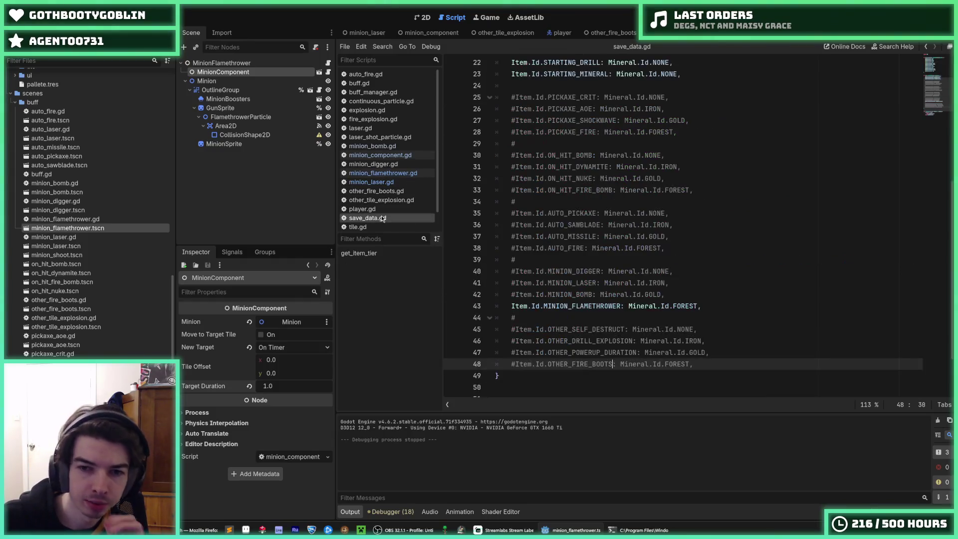
Put the caret at the end of the AUTO_FIRE line and save save_data.gd.
triple_click(674, 248)
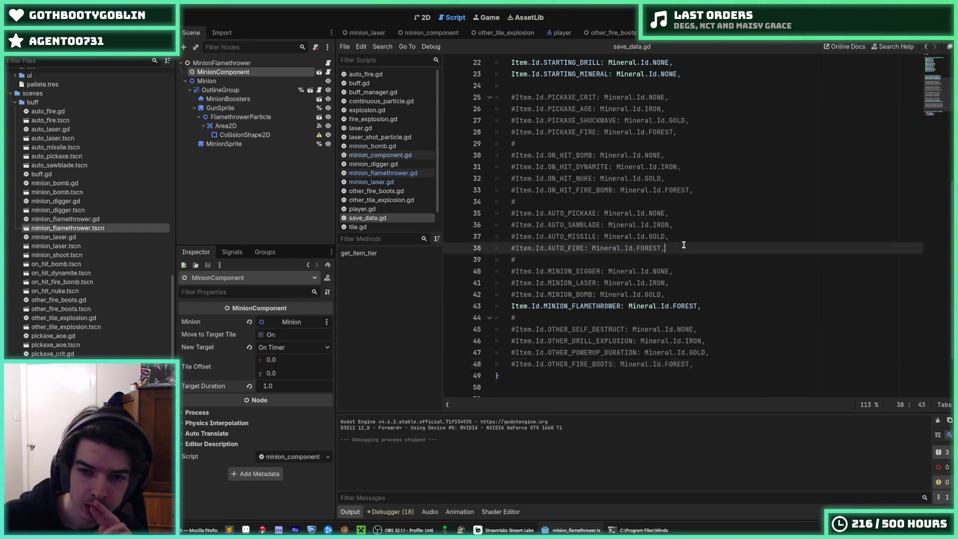
key(Up)
click(719, 248)
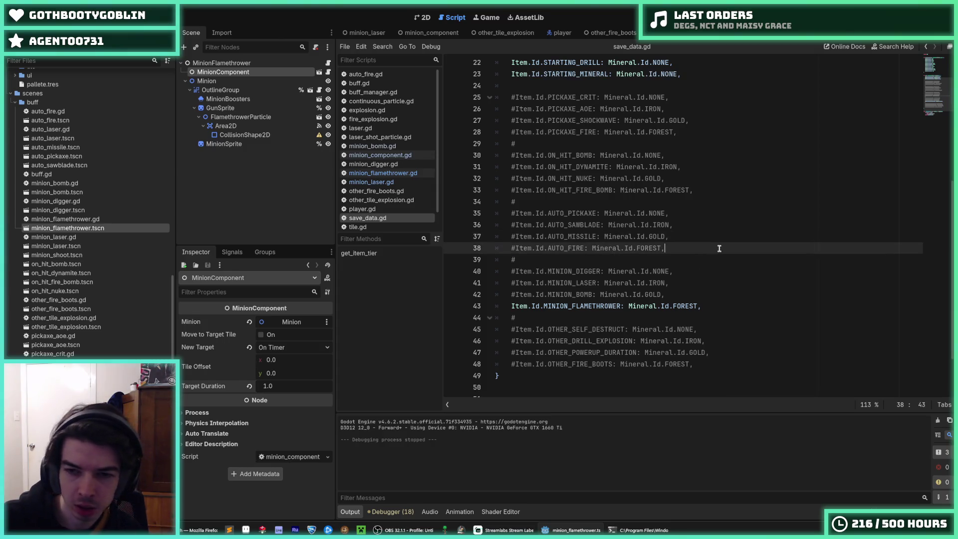
key(ctrl+s)
key(ctrl+s)
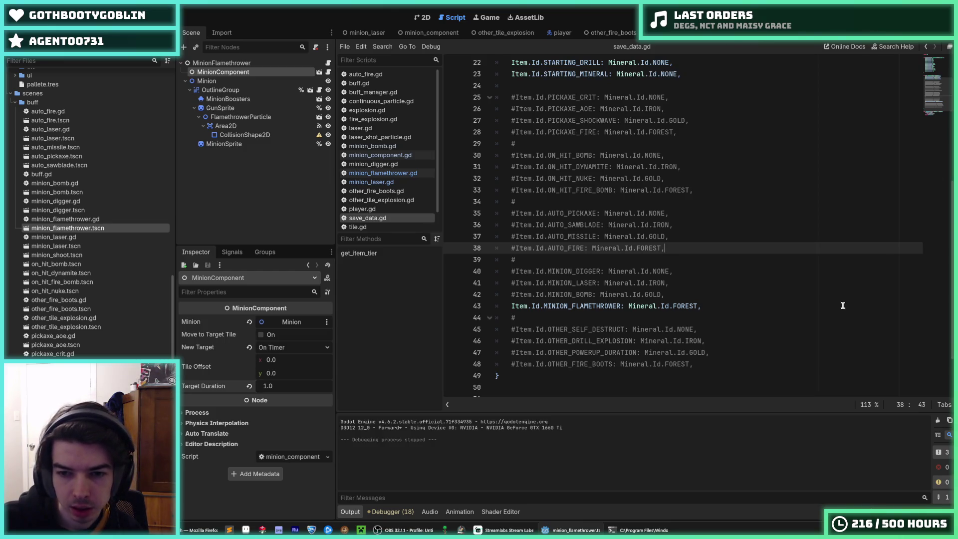
Comment out the MINION_FLAMETHROWER entry on line 43, save, and relaunch the game.
drag(704, 306, 509, 306)
click(512, 306)
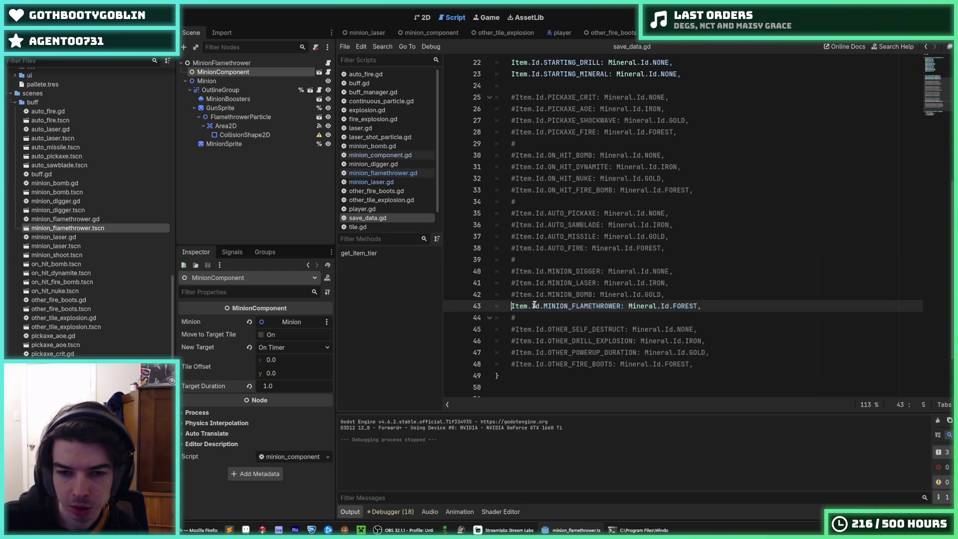
click(534, 306)
key(ctrl+k)
key(ctrl+s)
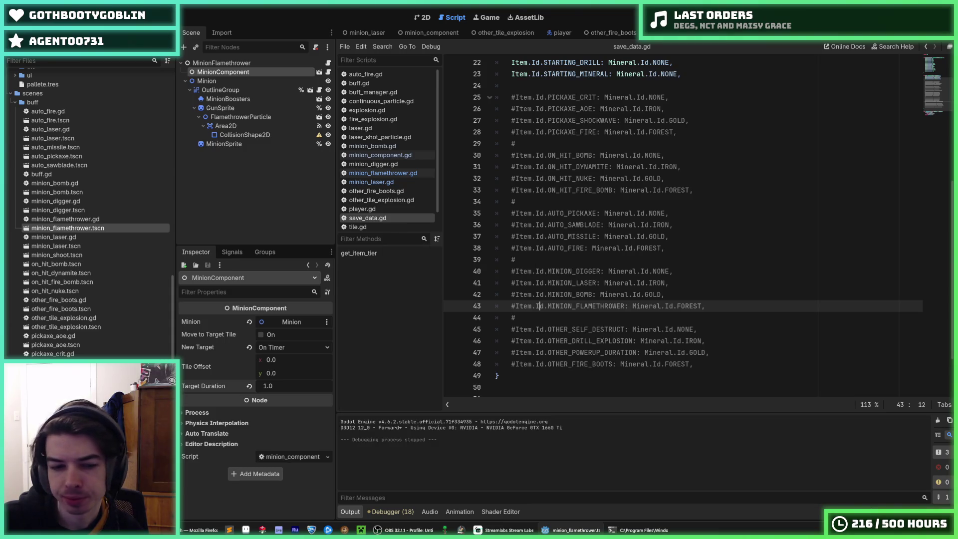
key(F5)
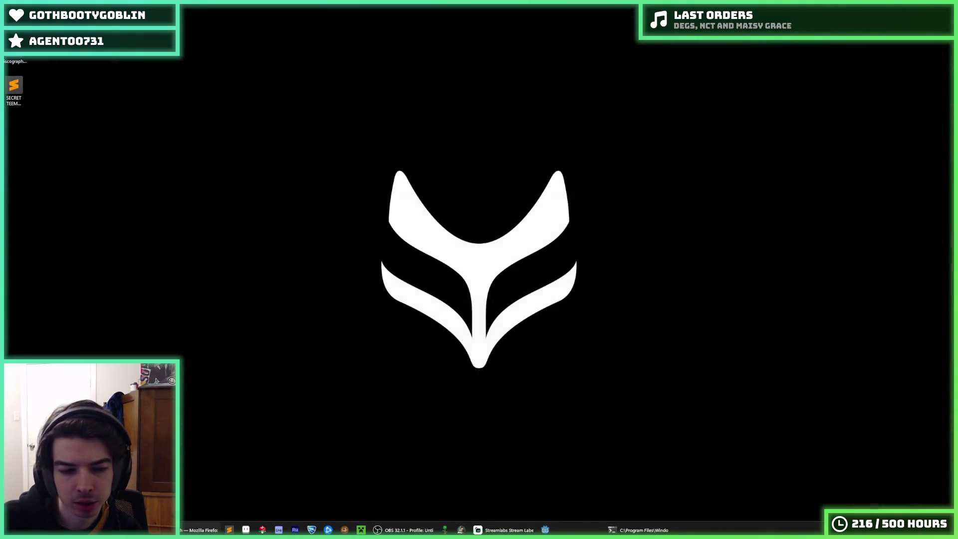
Open the Digger project folder in File Explorer, look into Godot, then open Start search.
key(super+e)
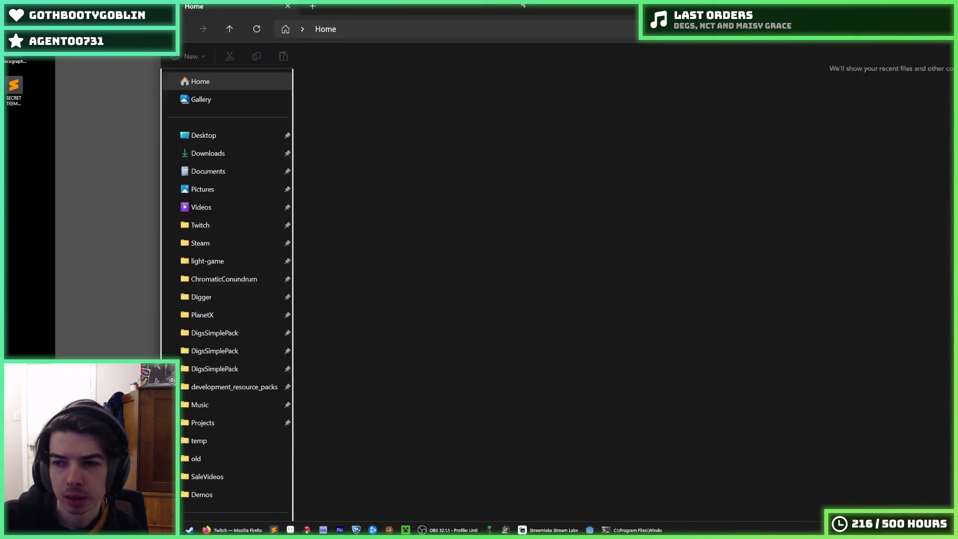
click(43, 196)
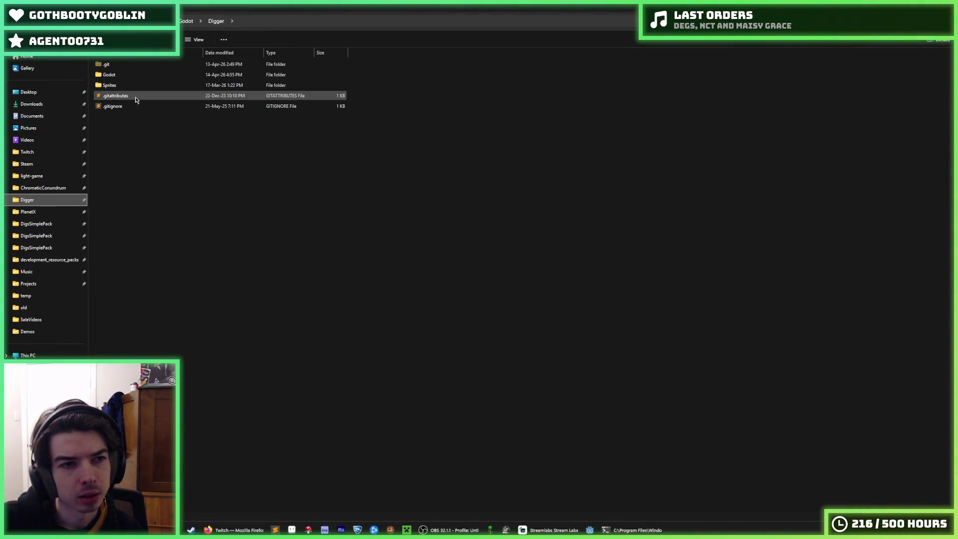
double_click(127, 75)
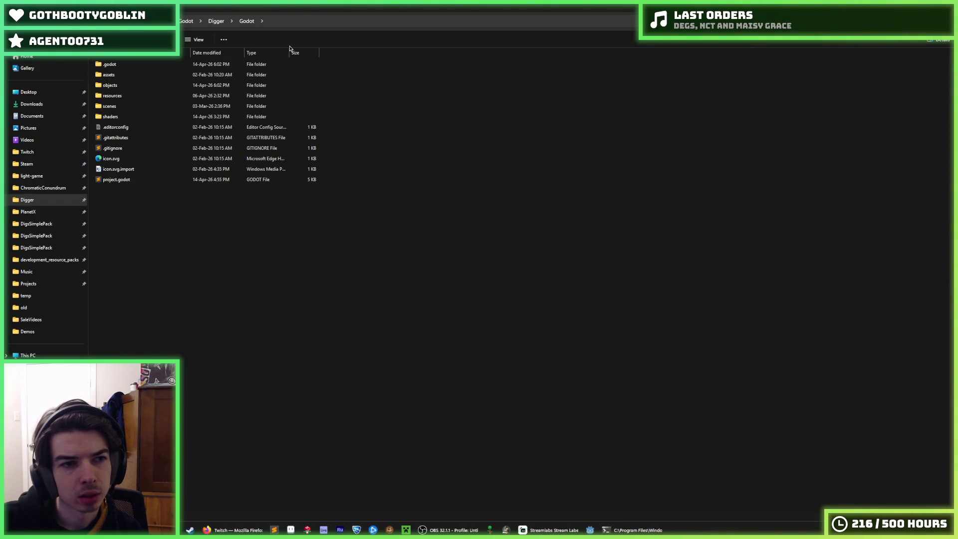
click(216, 21)
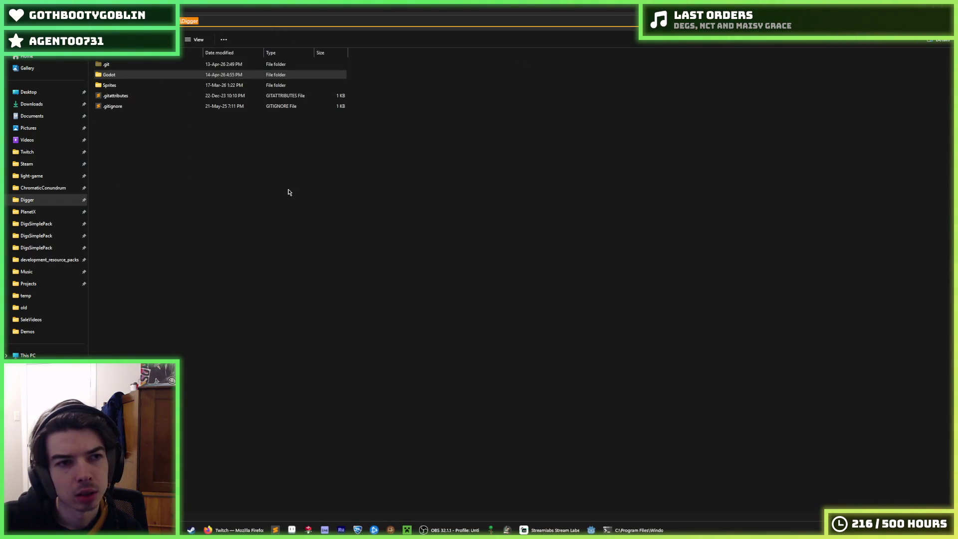
key(super)
Launch Command Prompt via 'cmd' and cd into the pasted Digger project folder path.
text(cmd)
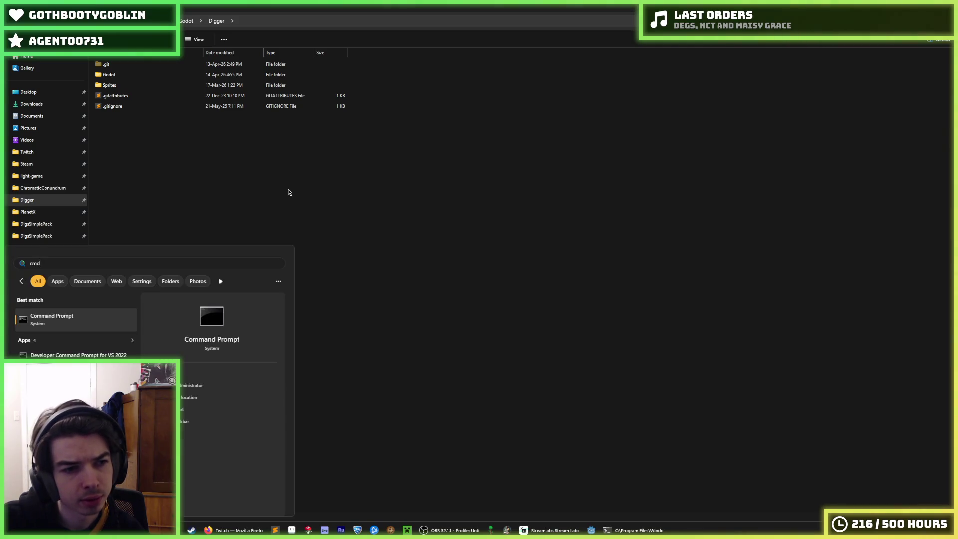
key(Return)
text(cd)
text(C:\Users\Digs\Documents\Projects\Godot\Digger)
key(Return)
Check the repository with git status and stage everything with git add *.
text(git status)
key(Return)
text(git add *)
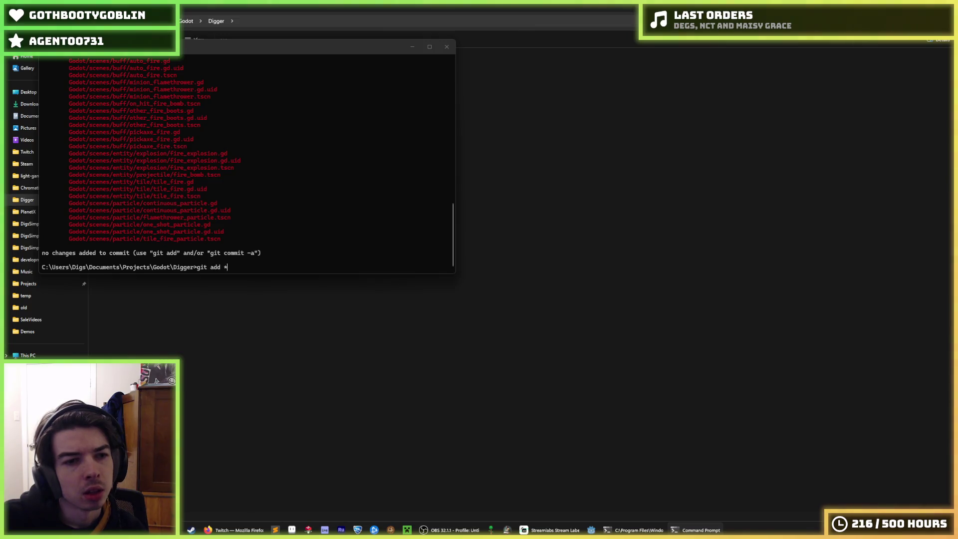
key(Return)
Commit as "Added all fire stuff", git push to the remote, and close Command Prompt.
text(git commit -m "Added all fire stuff")
key(Return)
text(git push)
key(Return)
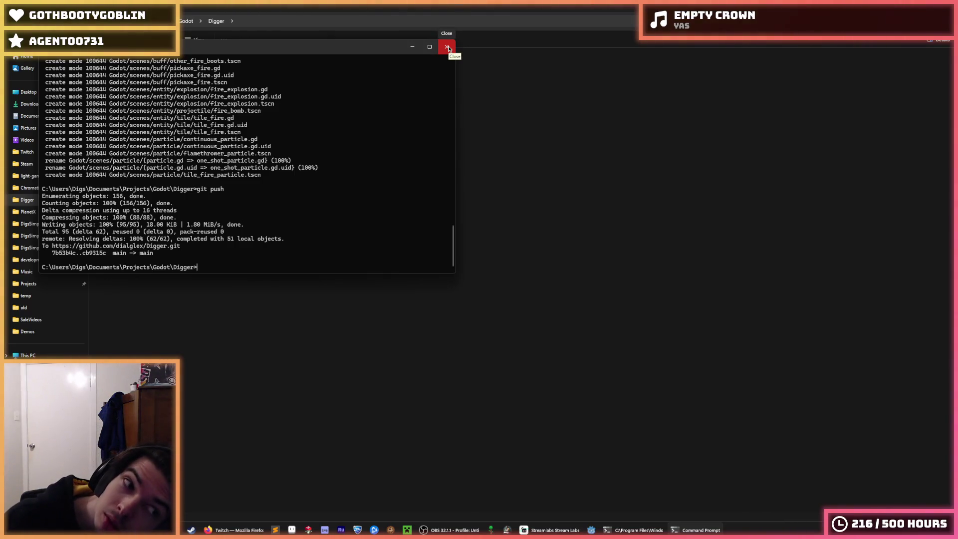
click(449, 49)
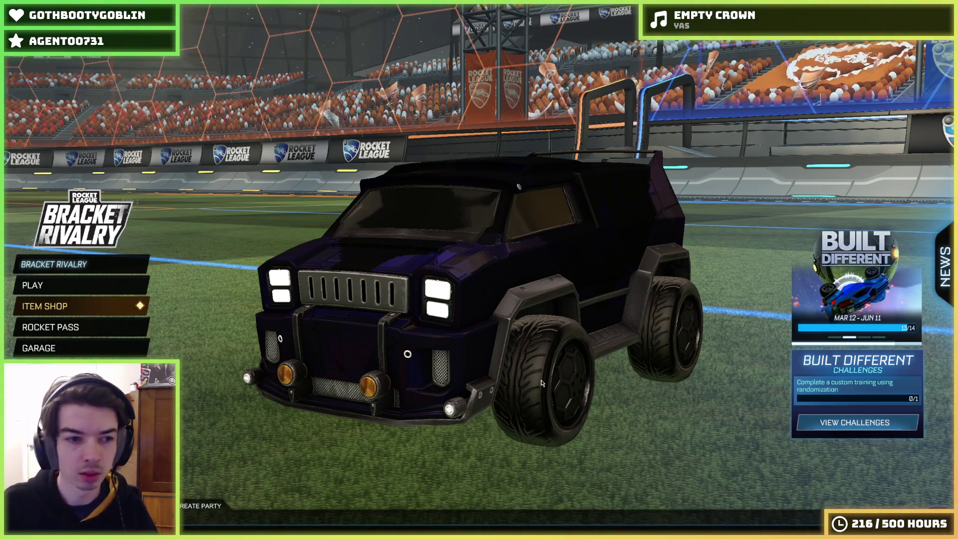
Start offline Free Play on the Mannfield Night arena, then pause the game.
key(Up)
key(Up)
key(Down)
key(Return)
key(Left)
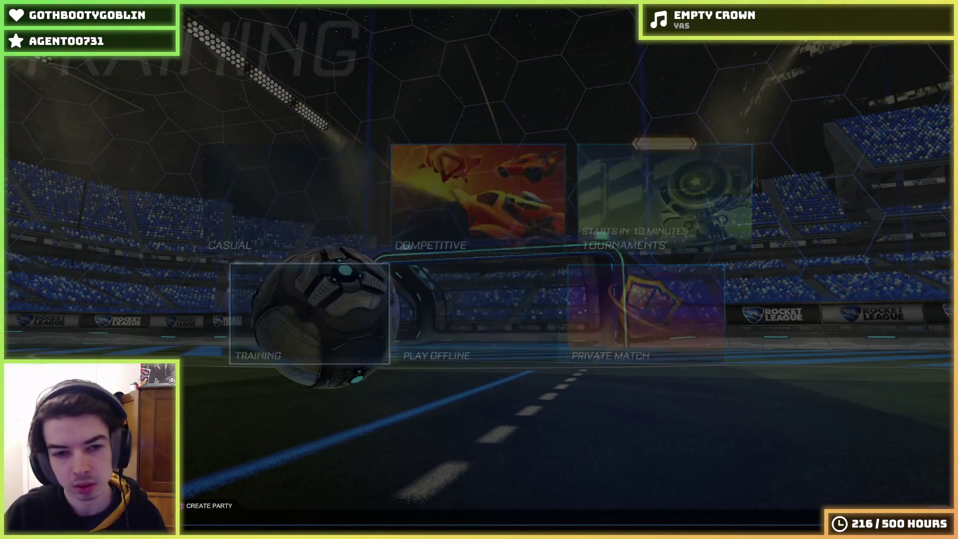
key(Return)
key(Return)
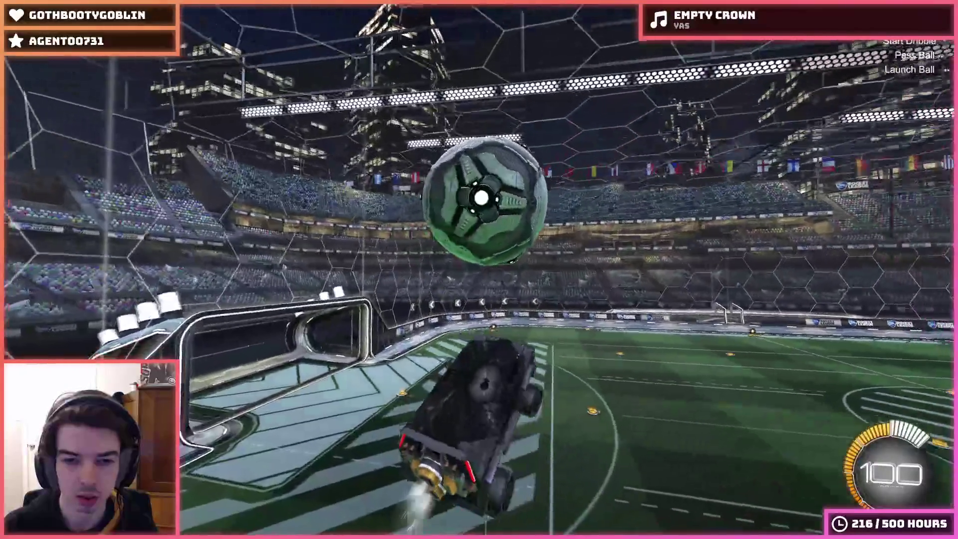
key(Escape)
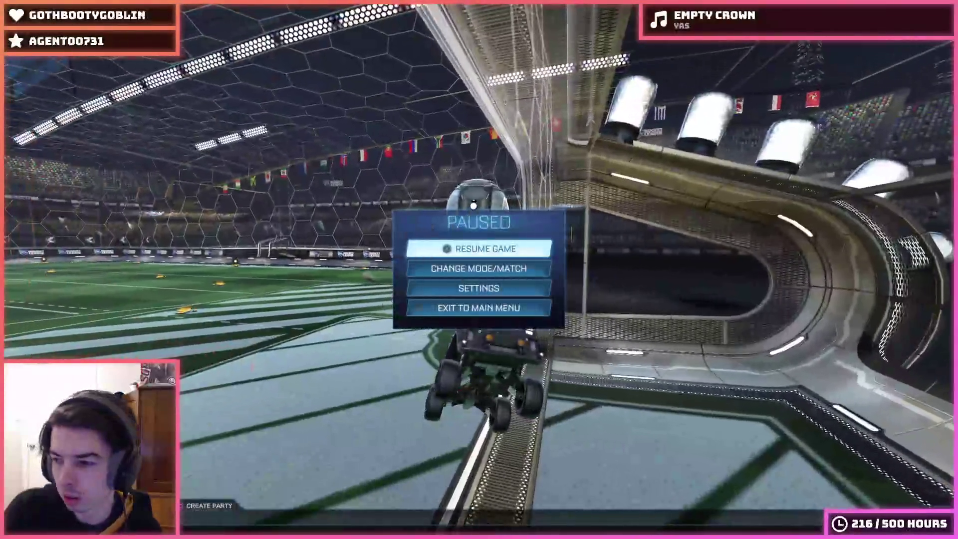